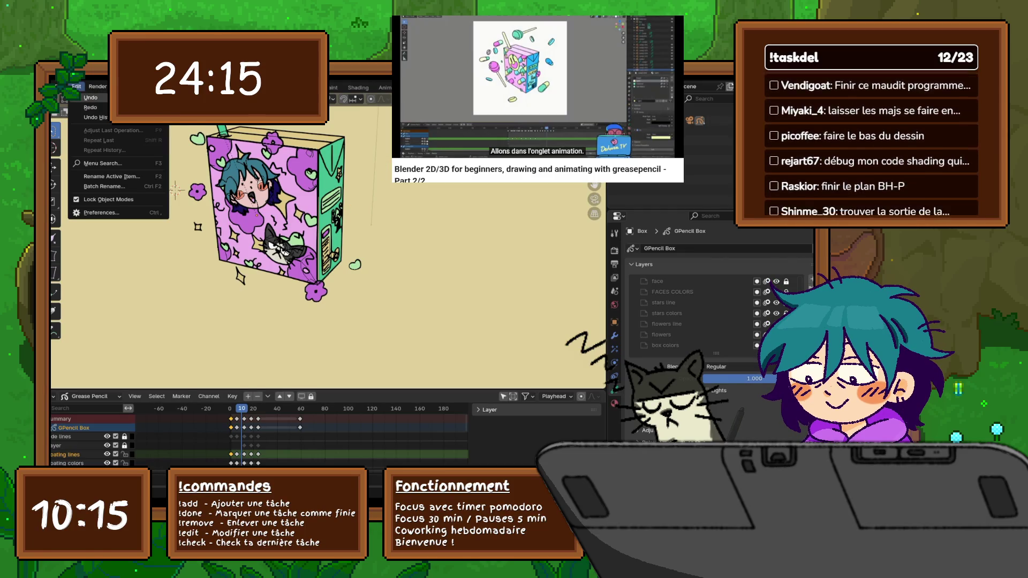
- Play the juice box animation from the first frame to review the turning box
{"action": "key", "text": "Escape"}
{"action": "key", "text": "space"}
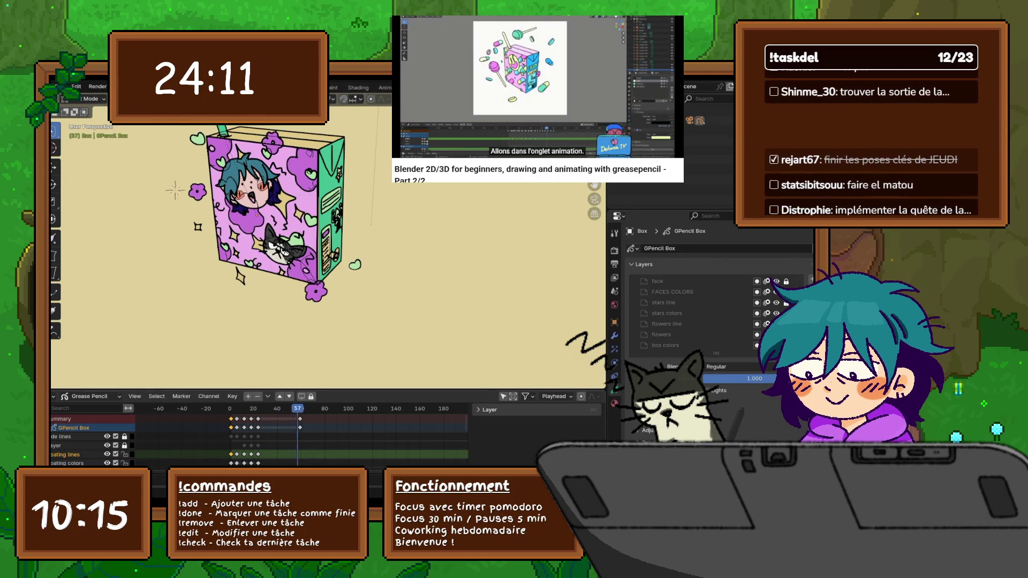
{"action": "key", "text": "Escape"}
{"action": "key", "text": "shift+Left"}
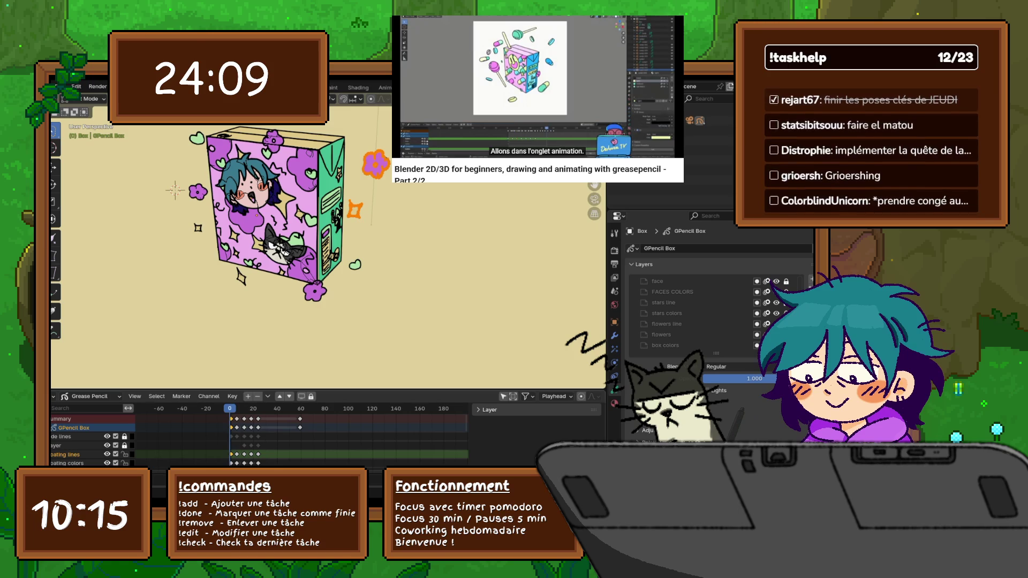
{"action": "key", "text": "space"}
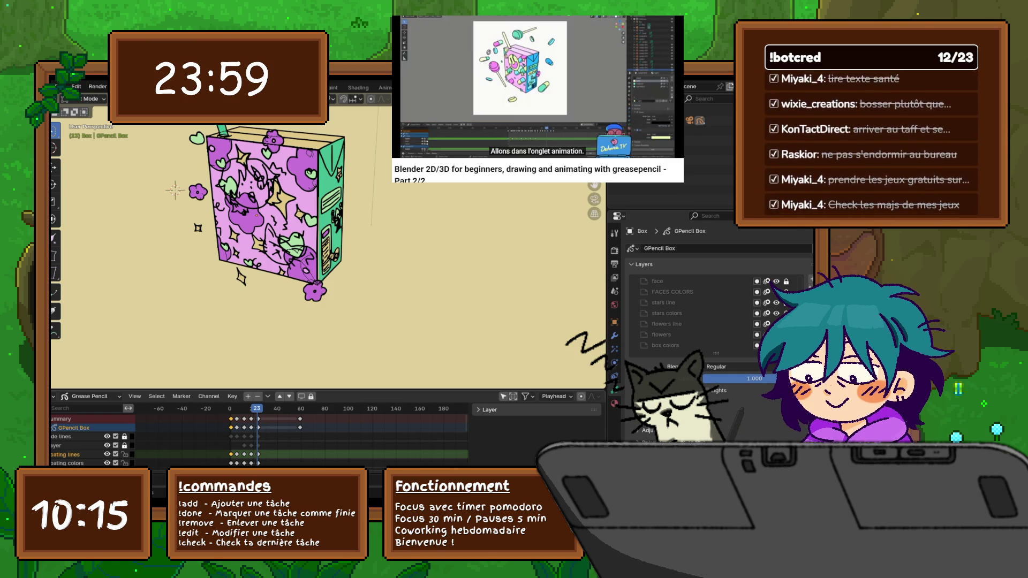
{"action": "left_click", "coordinate": [76, 86]}
{"action": "left_click", "coordinate": [77, 86]}
{"action": "left_click", "coordinate": [76, 86]}
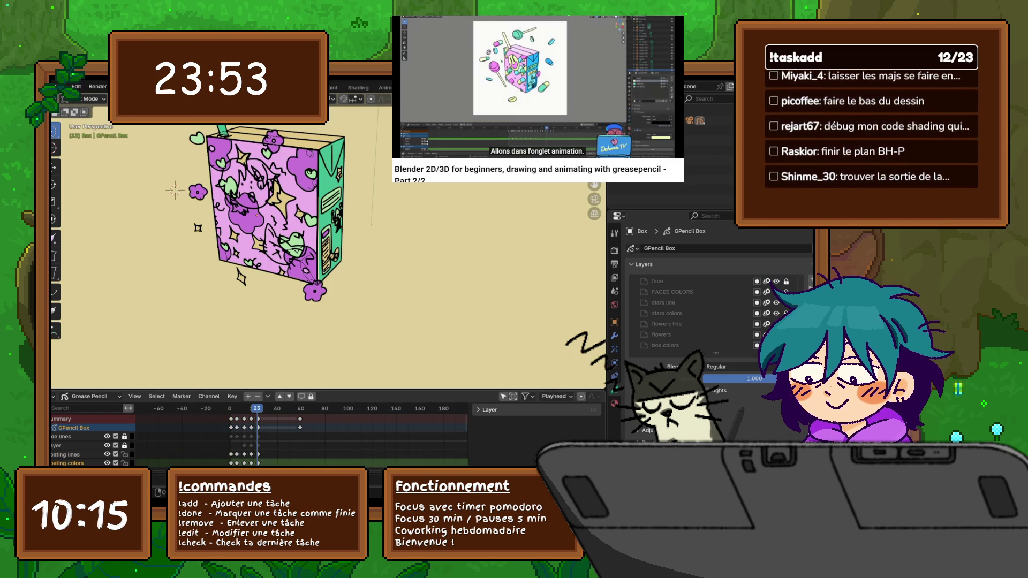
- Enlarge the dope sheet, select the floating colors channel, then make floating lines the active channel
{"action": "left_click_drag", "start_coordinate": [321, 392], "coordinate": [321, 340]}
{"action": "scroll", "coordinate": [89, 409], "scroll_direction": "down", "scroll_amount": 3}
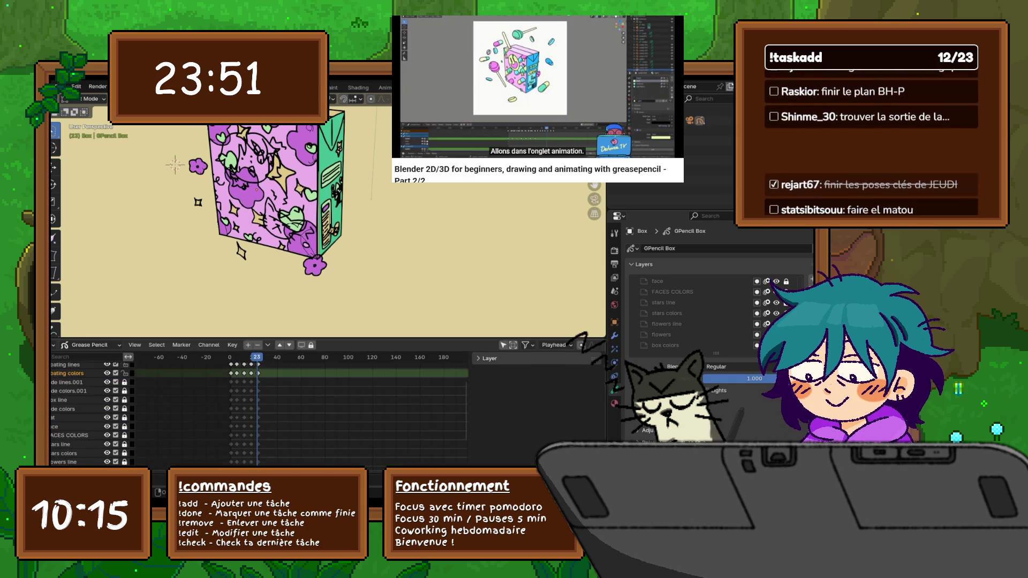
{"action": "scroll", "coordinate": [89, 402], "scroll_direction": "up", "scroll_amount": 4}
{"action": "left_click", "coordinate": [72, 373]}
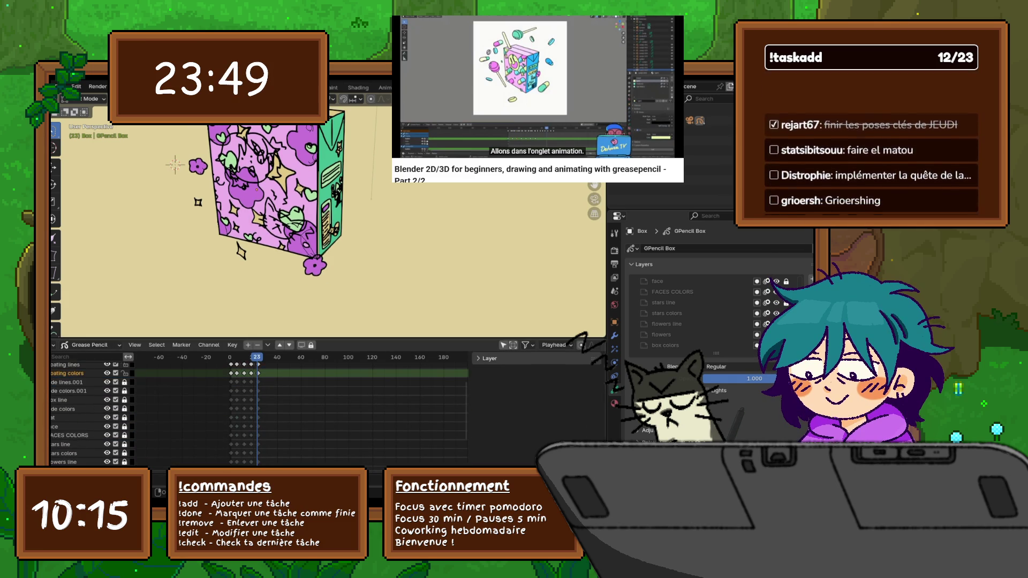
{"action": "key", "text": "Right"}
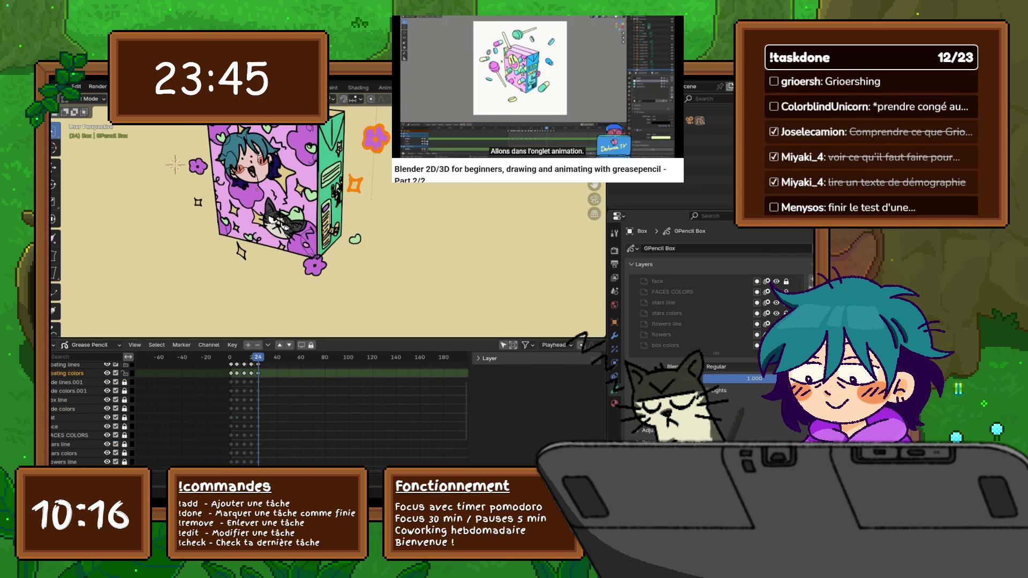
{"action": "left_click_drag", "start_coordinate": [321, 338], "coordinate": [321, 378]}
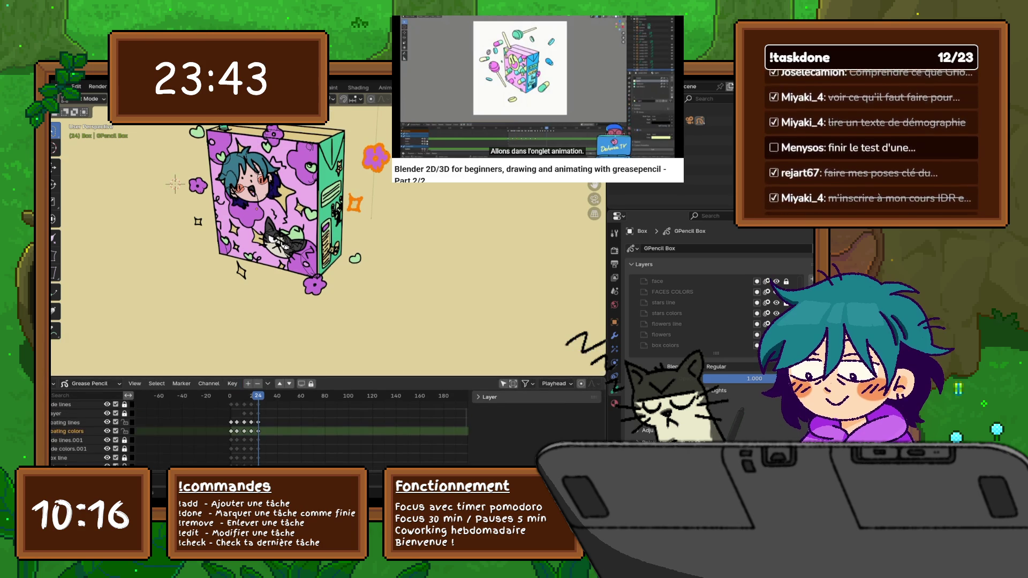
{"action": "left_click", "coordinate": [72, 421]}
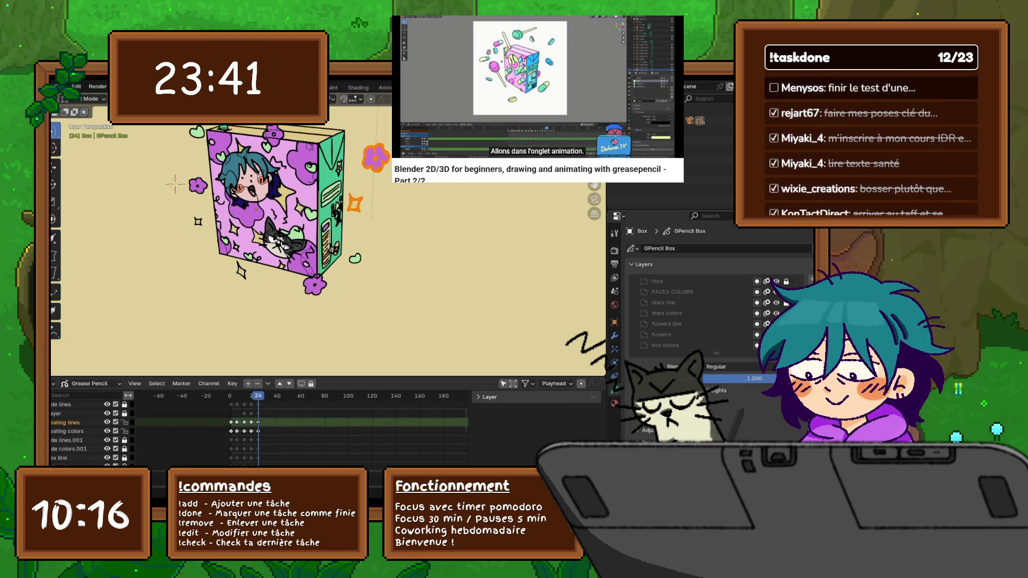
- Step between frames 0-5 and later keyframes to compare the floating flower colours
{"action": "key", "text": "Left"}
{"action": "key", "text": "Left"}
{"action": "key", "text": "Left"}
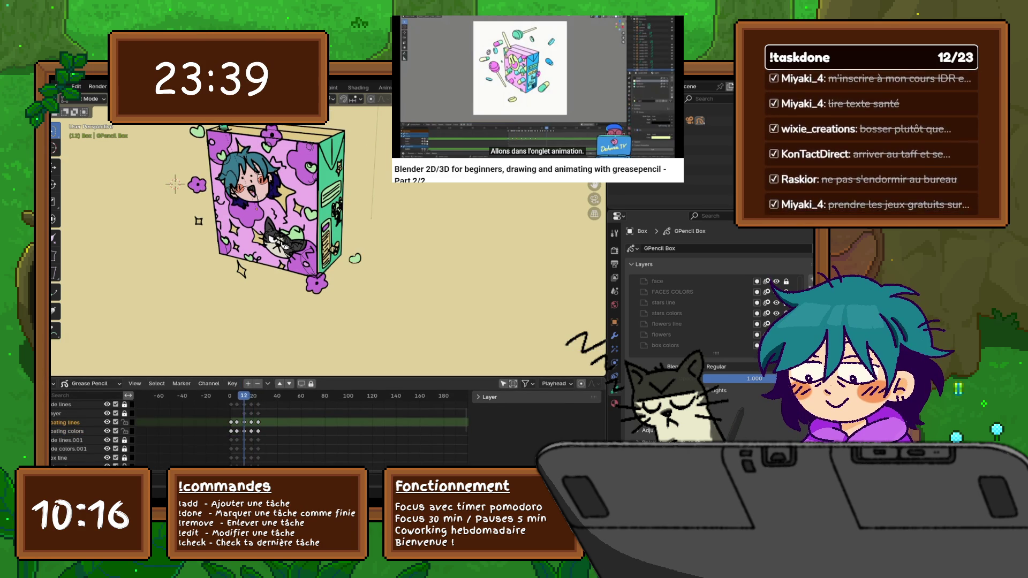
{"action": "key", "text": "Left"}
{"action": "key", "text": "Left"}
{"action": "key", "text": "Left"}
{"action": "key", "text": "Right"}
{"action": "key", "text": "Right"}
{"action": "key", "text": "Right"}
{"action": "key", "text": "Left"}
{"action": "key", "text": "Left"}
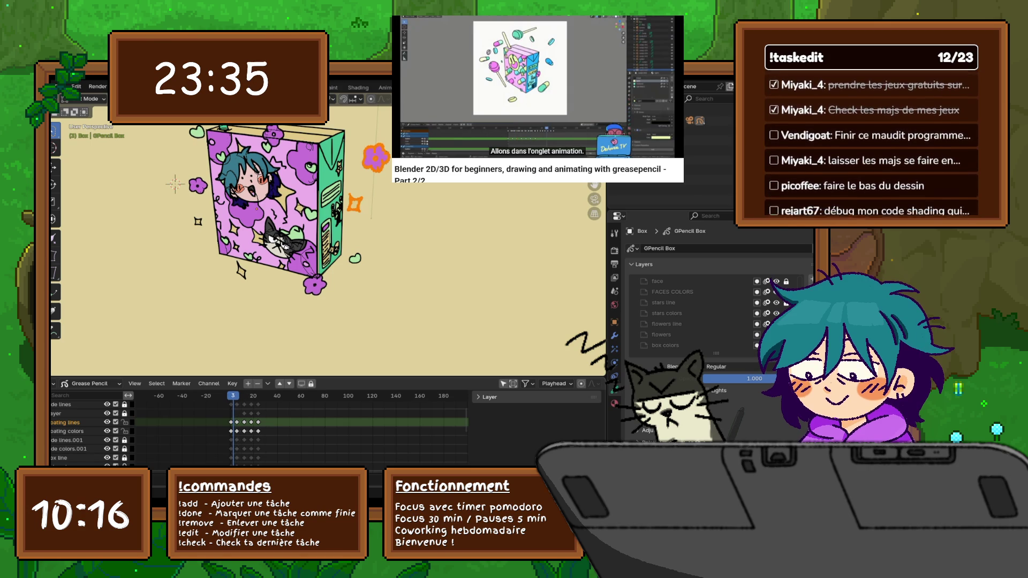
{"action": "key", "text": "Left"}
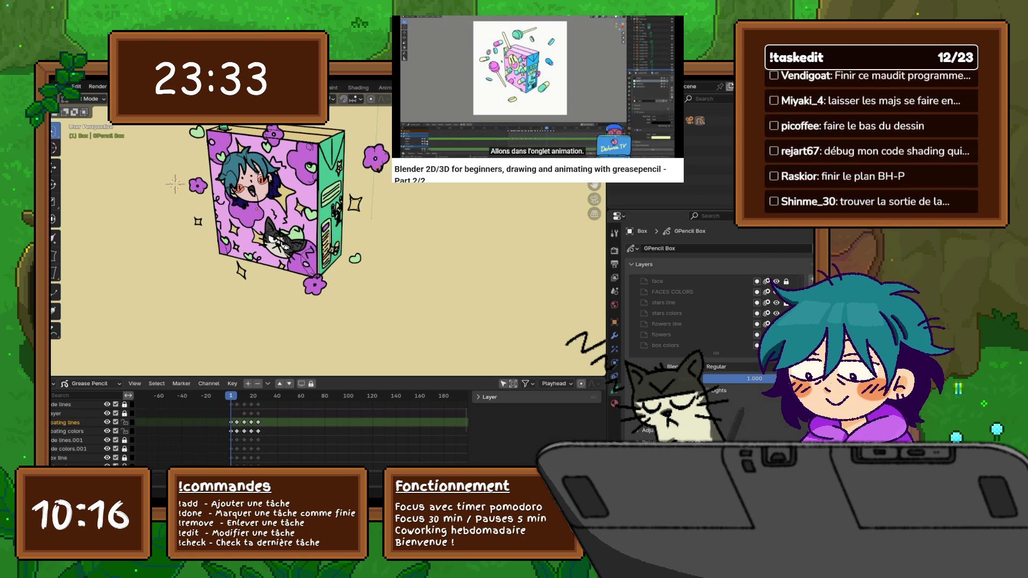
{"action": "key", "text": "Right"}
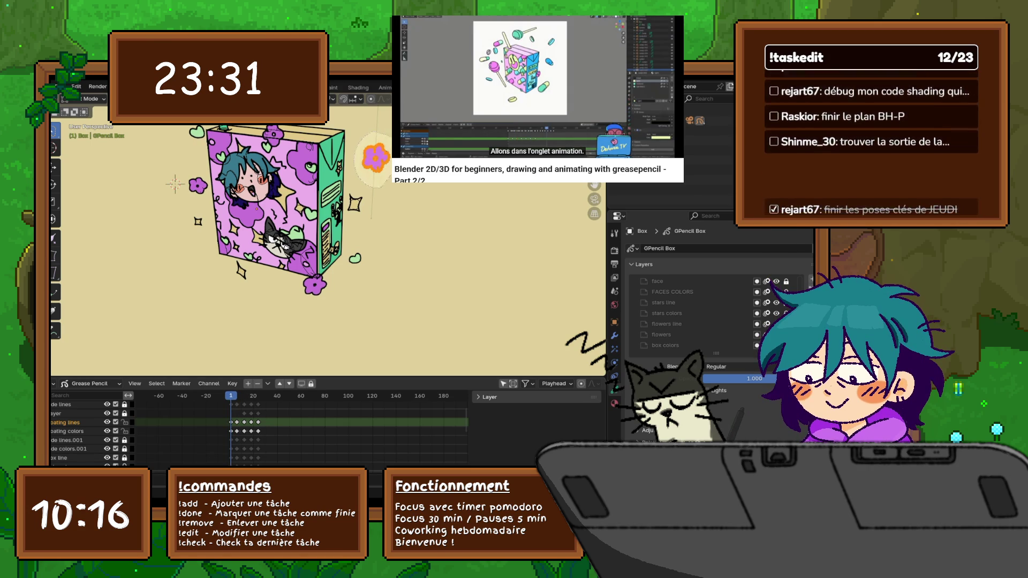
{"action": "middle_click_drag", "start_coordinate": [321, 241], "coordinate": [273, 232]}
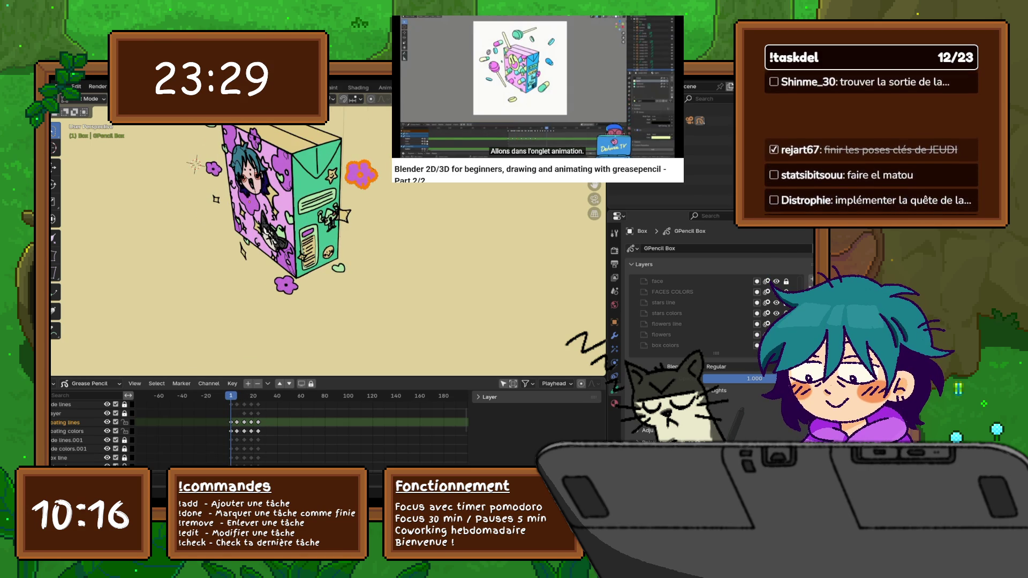
{"action": "key", "text": "Up"}
{"action": "key", "text": "Up"}
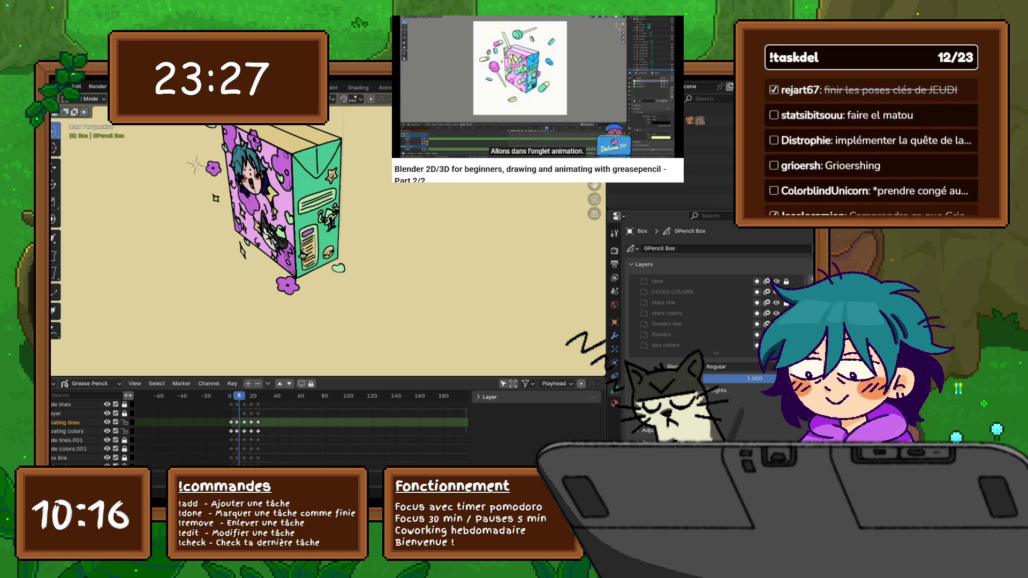
{"action": "key", "text": "Up"}
{"action": "key", "text": "Up"}
{"action": "key", "text": "space"}
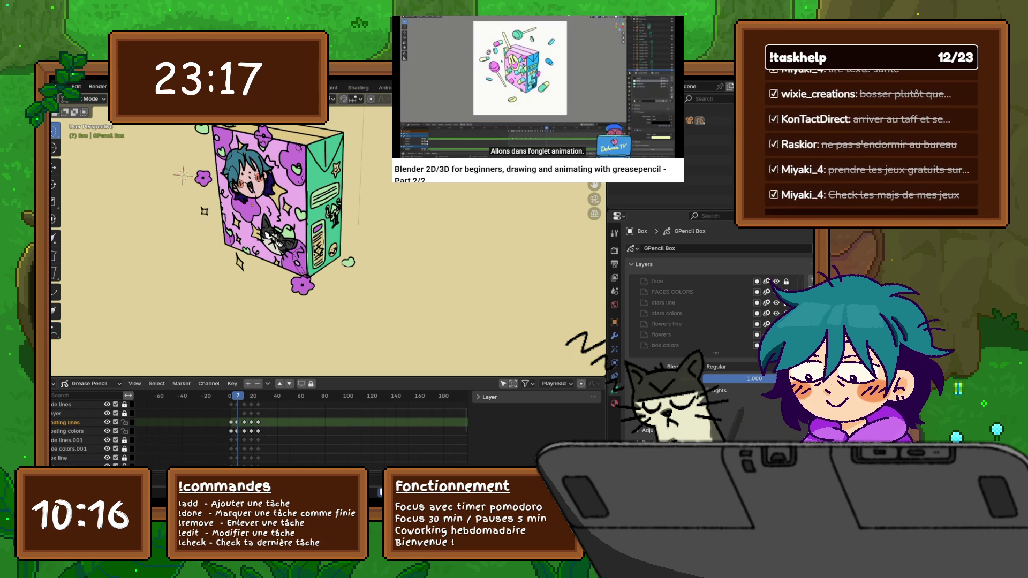
- Duplicate the floating strokes and paste keyframes to add a purple flower and orange star
{"action": "key", "text": "shift+d"}
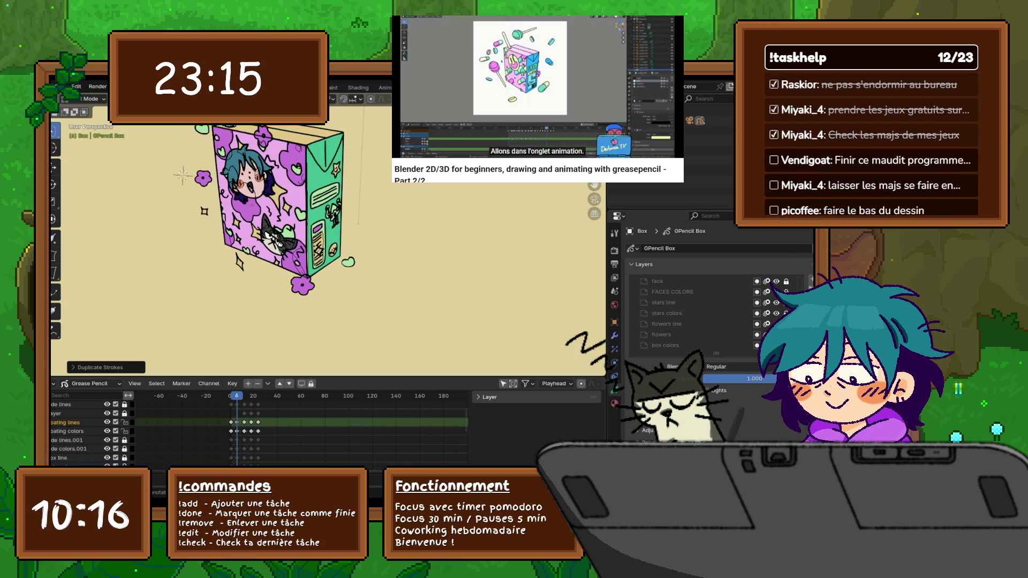
{"action": "key", "text": "ctrl+z"}
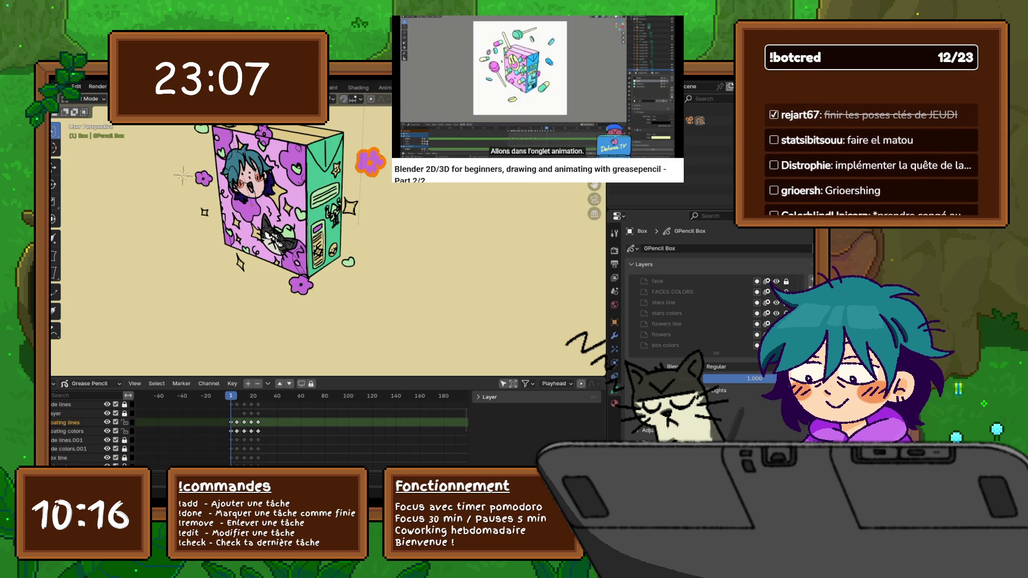
{"action": "key", "text": "ctrl+v"}
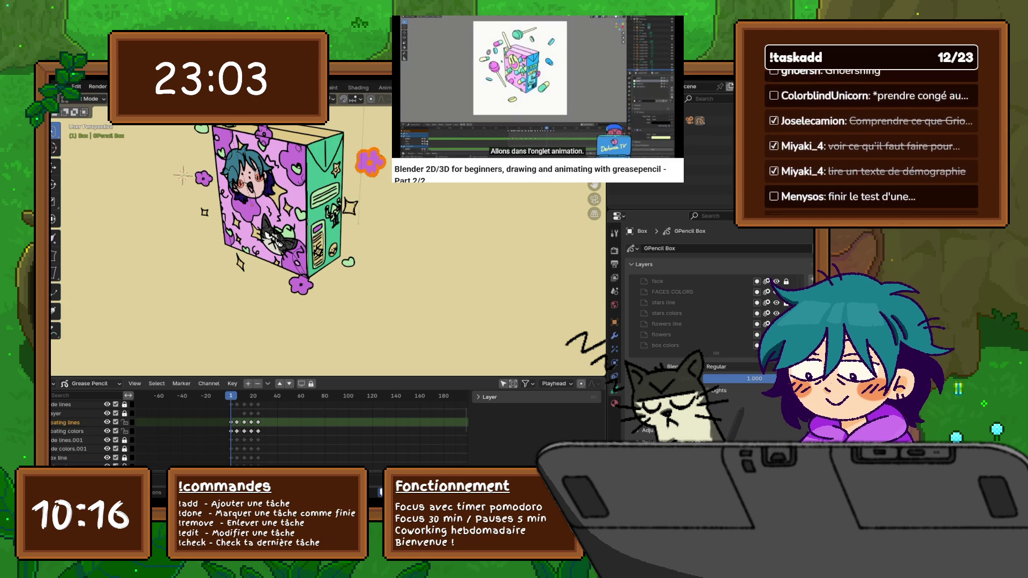
{"action": "key", "text": "space"}
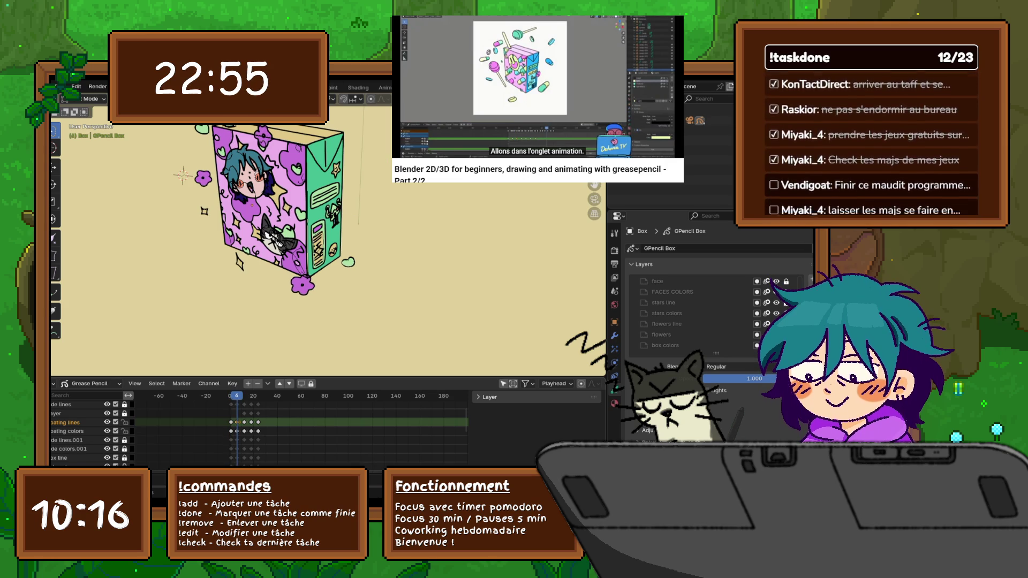
{"action": "key", "text": "ctrl+v"}
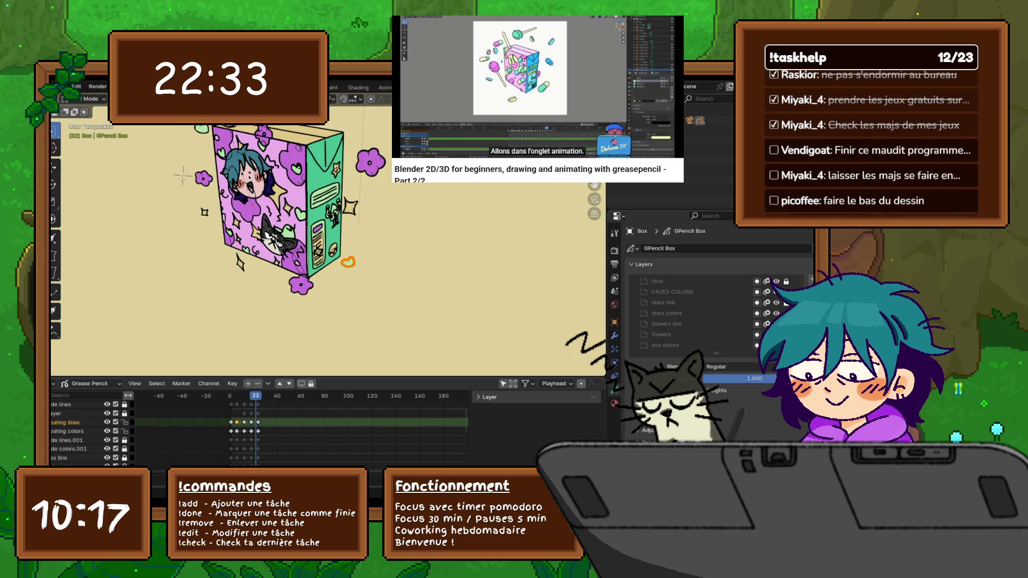
{"action": "scroll", "coordinate": [281, 233], "scroll_direction": "up", "scroll_amount": 3}
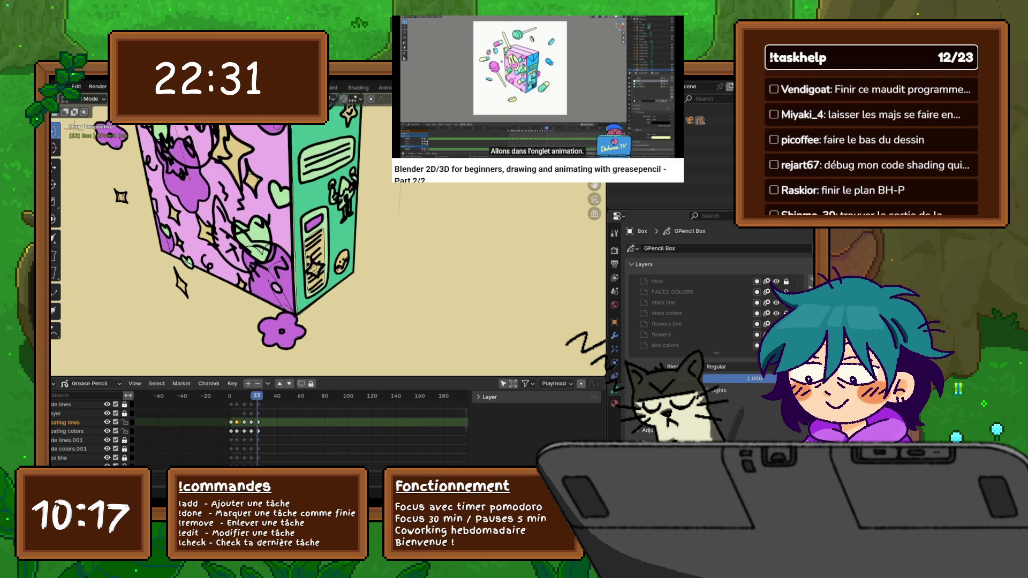
{"action": "middle_click_drag", "start_coordinate": [281, 233], "coordinate": [321, 225]}
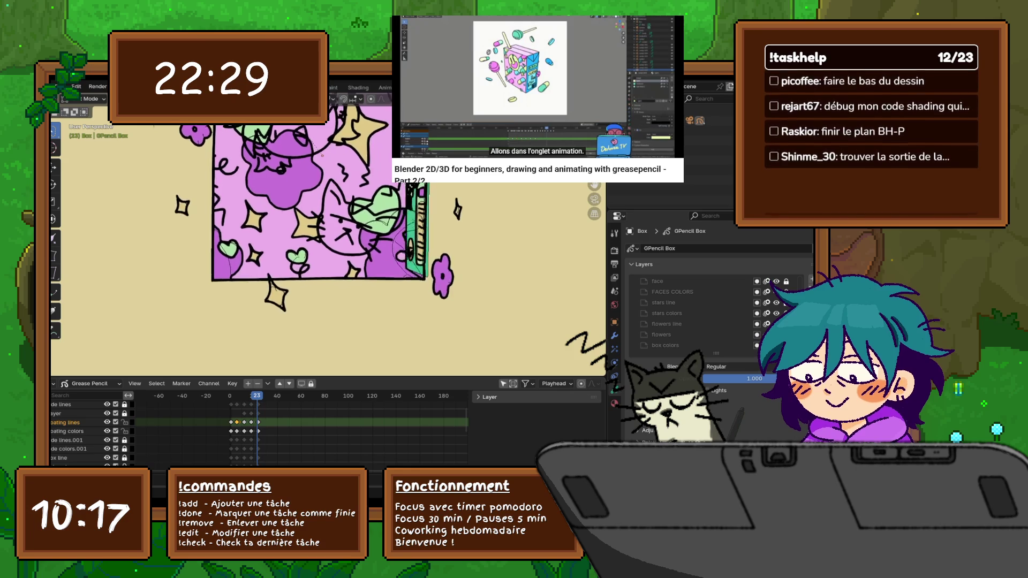
{"action": "mouse_move", "coordinate": [311, 158]}
{"action": "middle_mouse_down"}
{"action": "mouse_move", "coordinate": [271, 159]}
{"action": "mouse_move", "coordinate": [249, 241]}
{"action": "middle_mouse_up"}
{"action": "scroll", "coordinate": [270, 158], "scroll_direction": "down", "scroll_amount": 5}
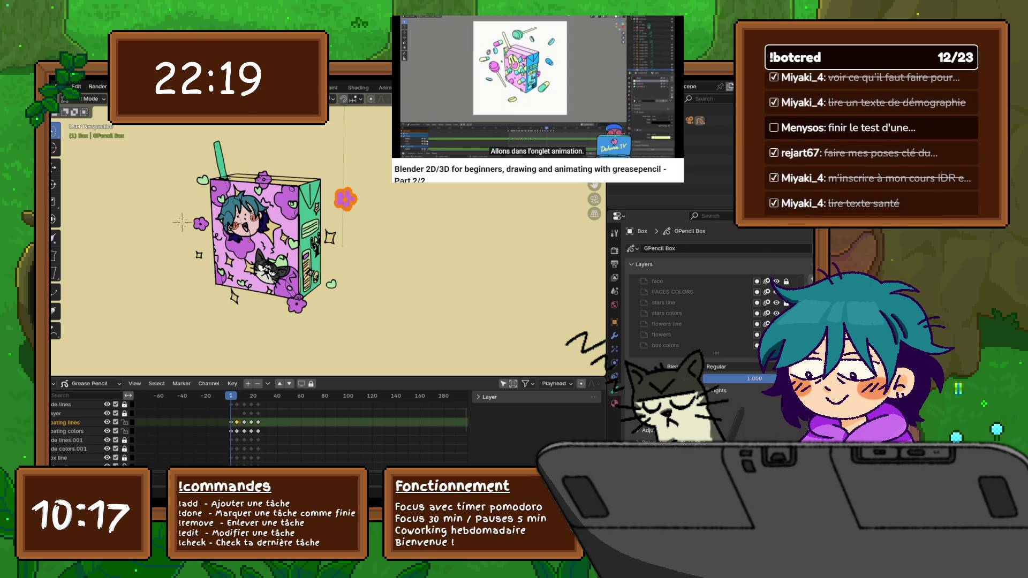
{"action": "left_click", "coordinate": [69, 432], "text": "shift"}
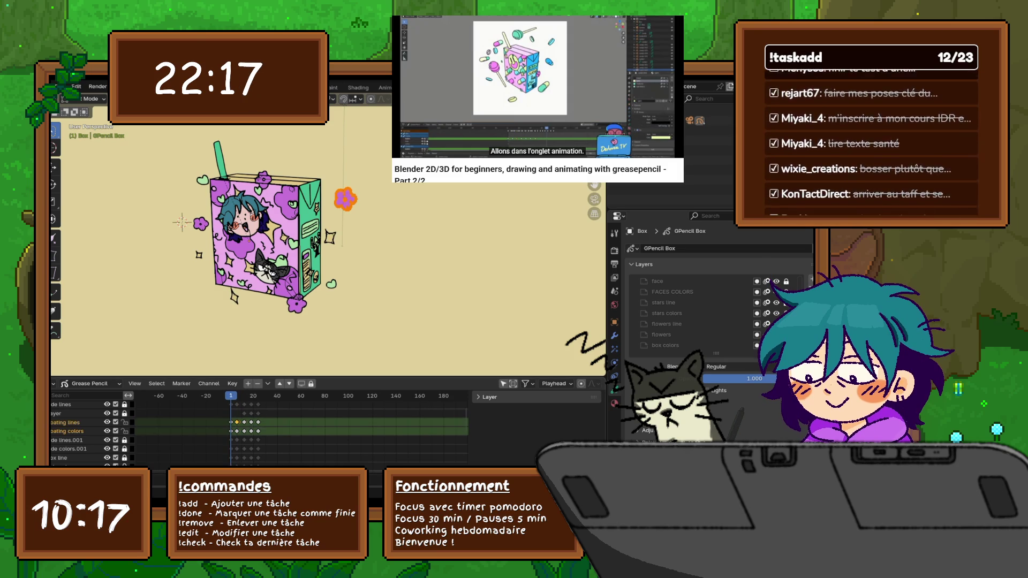
- Select the floating colors and floating lines channels together and activate the floating lines layer
{"action": "left_click", "coordinate": [68, 423]}
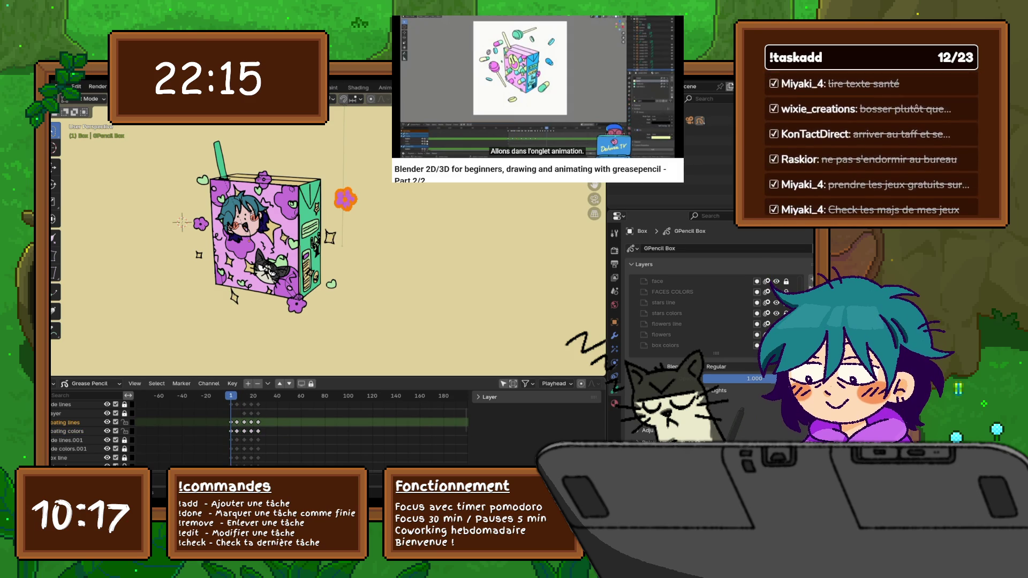
{"action": "left_click", "coordinate": [69, 430], "text": "shift"}
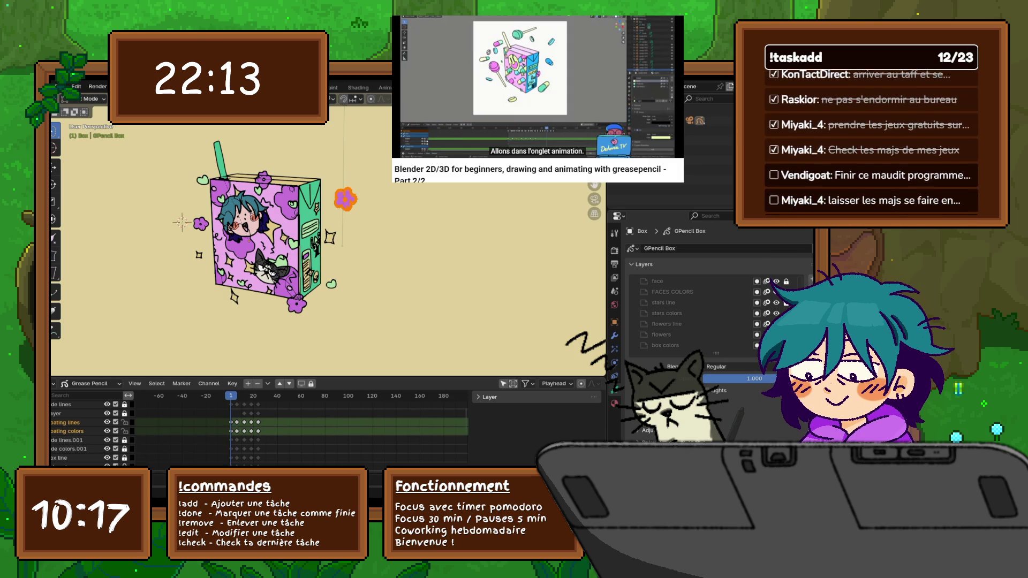
{"action": "scroll", "coordinate": [321, 237], "scroll_direction": "down", "scroll_amount": 3}
{"action": "scroll", "coordinate": [321, 237], "scroll_direction": "up", "scroll_amount": 1}
{"action": "scroll", "coordinate": [322, 237], "scroll_direction": "down", "scroll_amount": 1}
{"action": "scroll", "coordinate": [321, 237], "scroll_direction": "up", "scroll_amount": 3}
{"action": "scroll", "coordinate": [322, 237], "scroll_direction": "up", "scroll_amount": 1}
{"action": "middle_click_drag", "start_coordinate": [321, 237], "coordinate": [297, 241]}
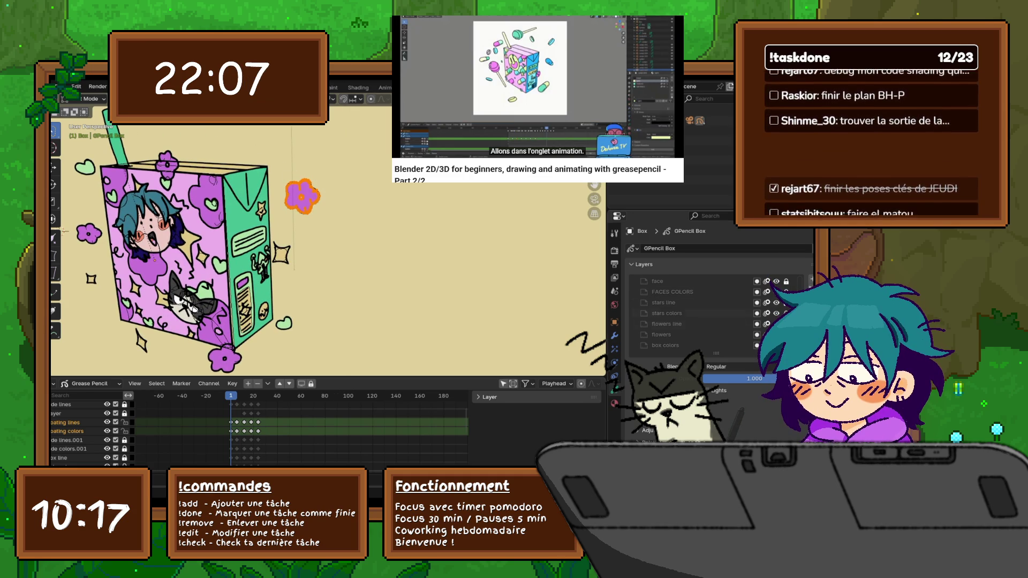
{"action": "scroll", "coordinate": [699, 314], "scroll_direction": "down", "scroll_amount": 5}
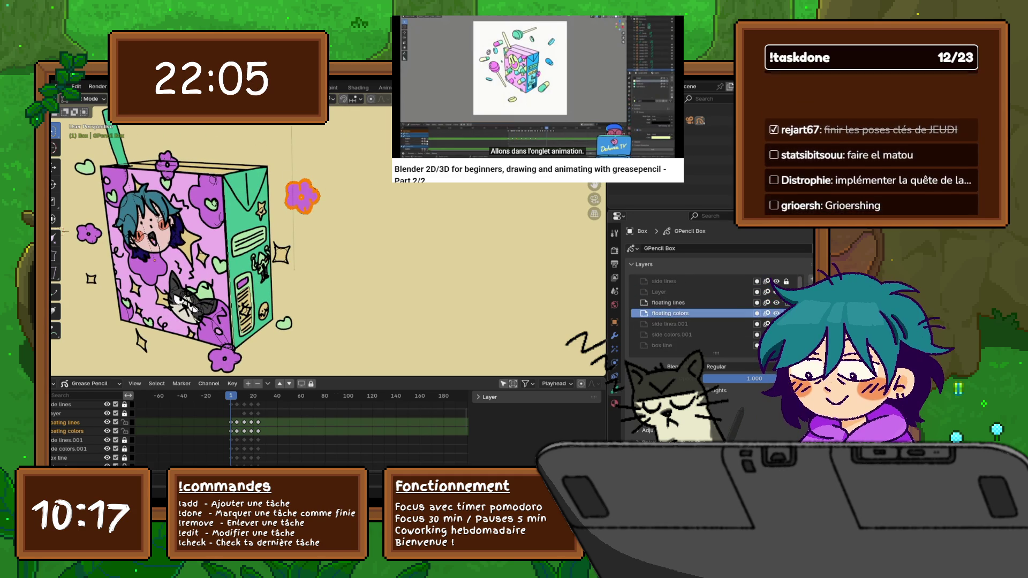
{"action": "left_click", "coordinate": [668, 302]}
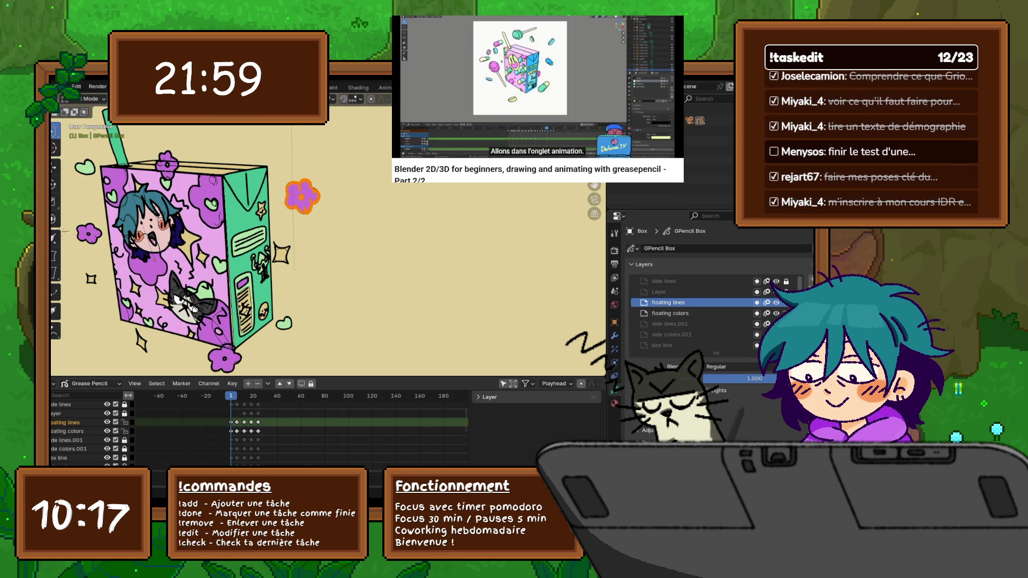
{"action": "left_click", "coordinate": [76, 86]}
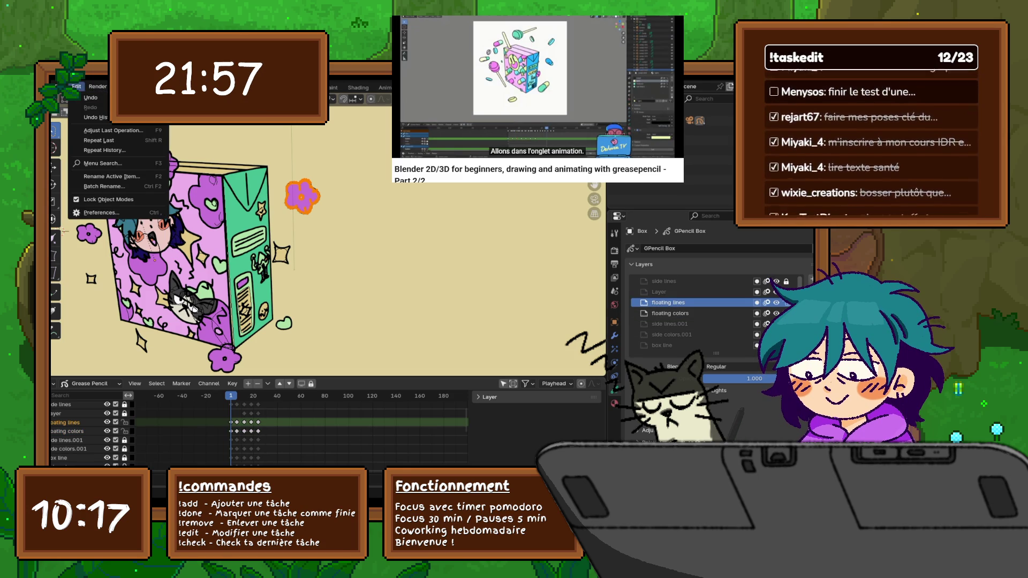
- Duplicate the orange flower, undo it, and inspect the viewport and timeline selection menus
{"action": "key", "text": "Escape"}
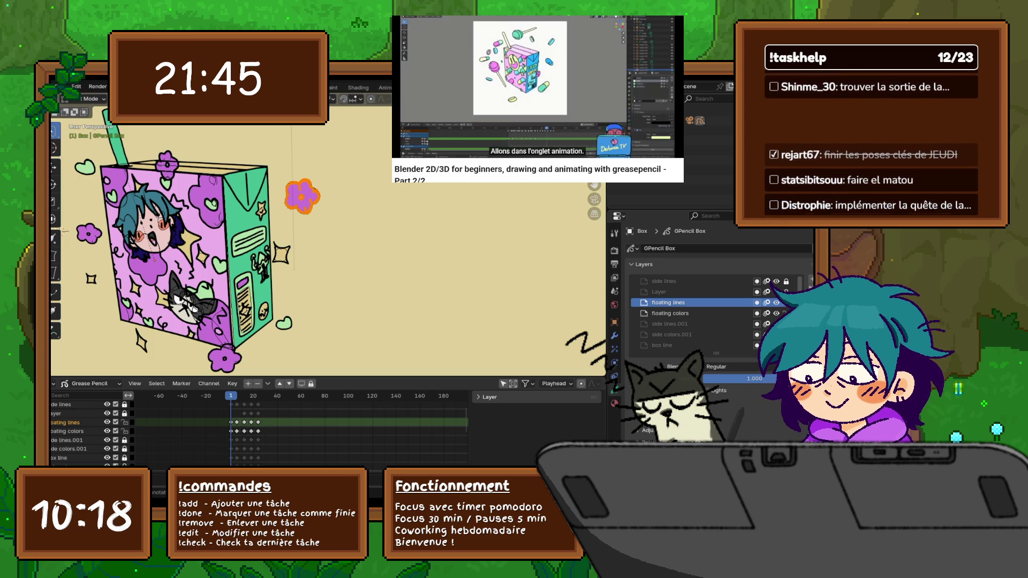
{"action": "key", "text": "shift+d"}
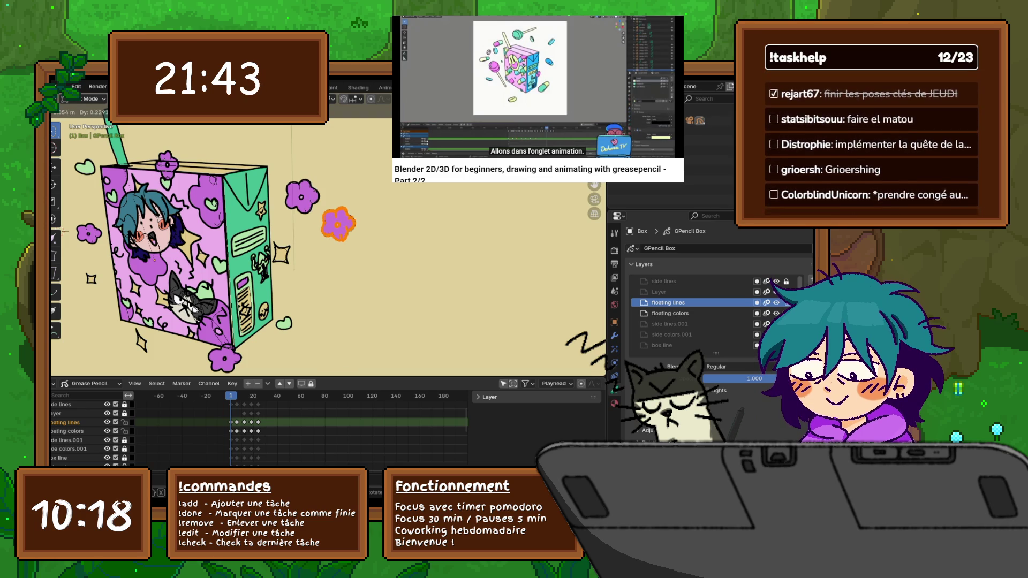
{"action": "key", "text": "Return"}
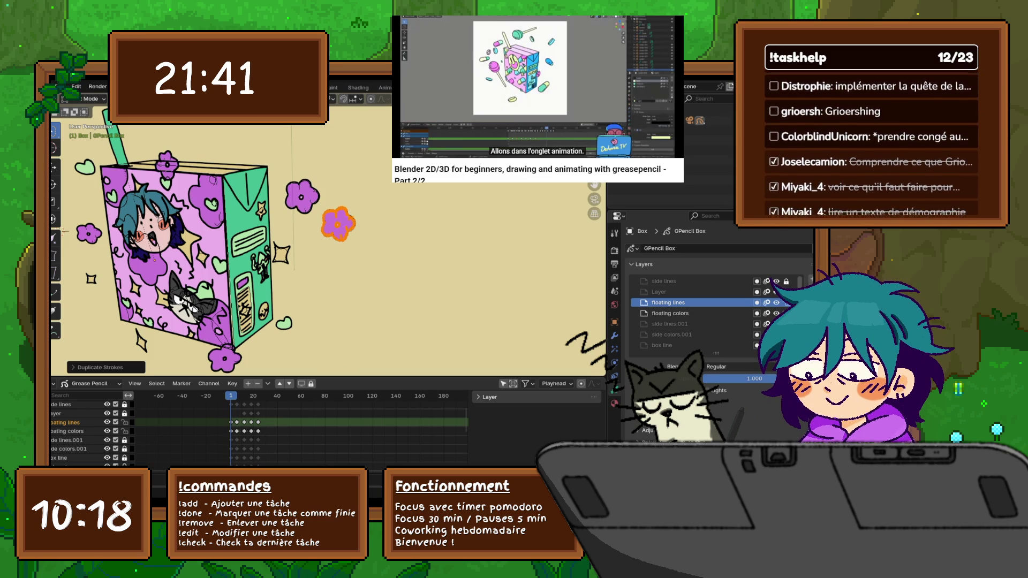
{"action": "key", "text": "ctrl+z"}
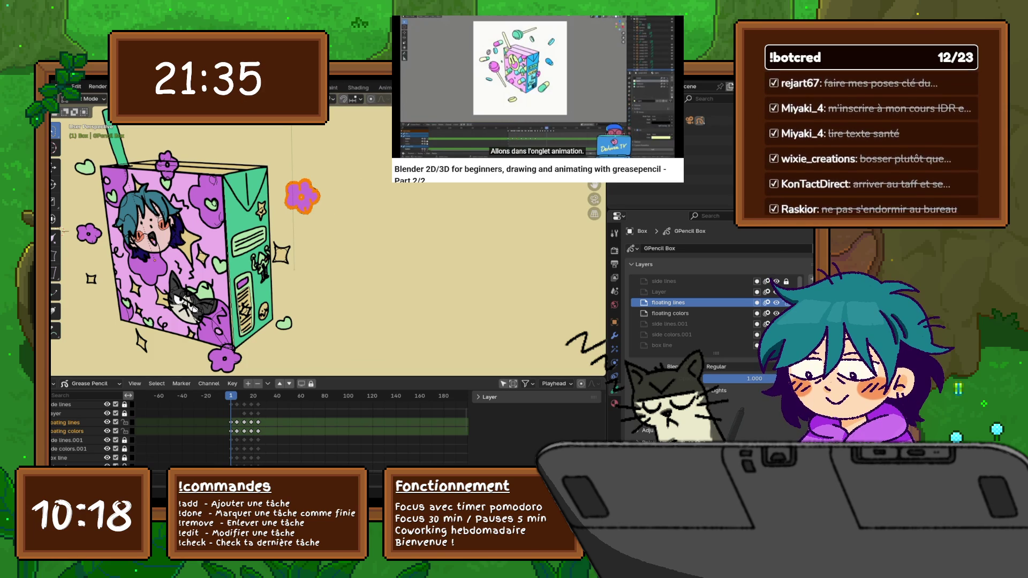
{"action": "left_click", "coordinate": [77, 86]}
{"action": "left_click", "coordinate": [97, 86]}
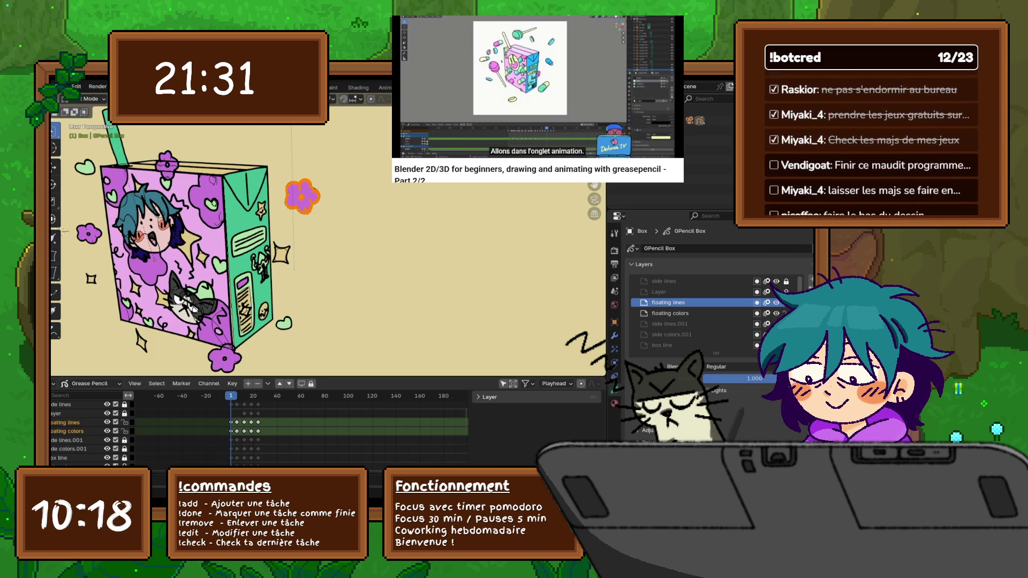
{"action": "left_click", "coordinate": [164, 98]}
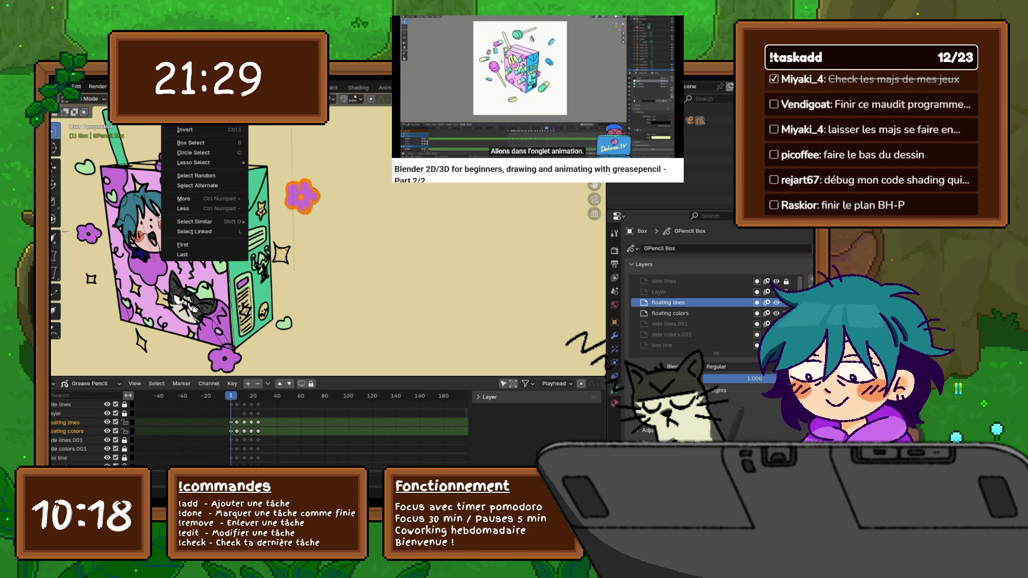
{"action": "key", "text": "Escape"}
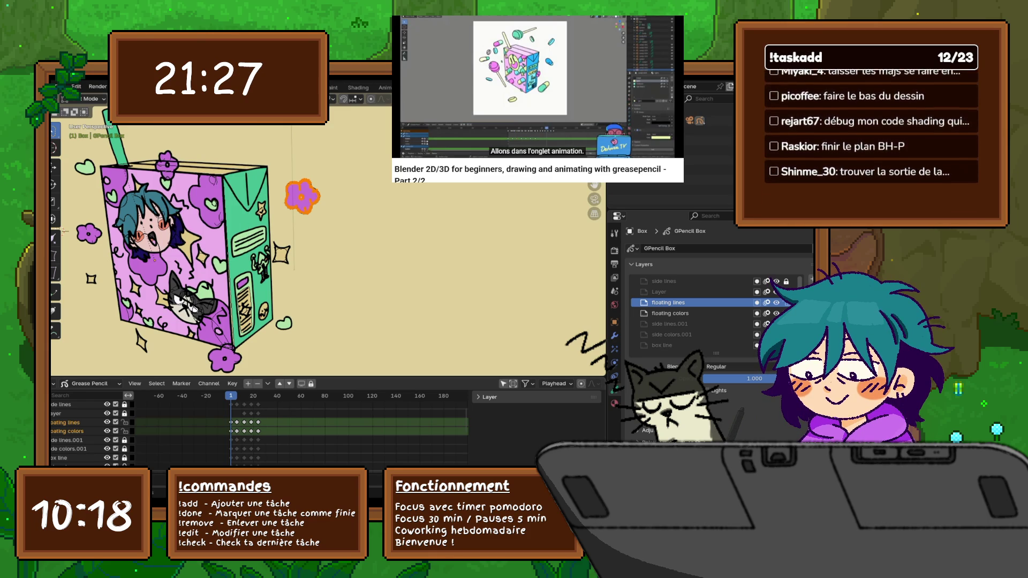
{"action": "left_click", "coordinate": [157, 382]}
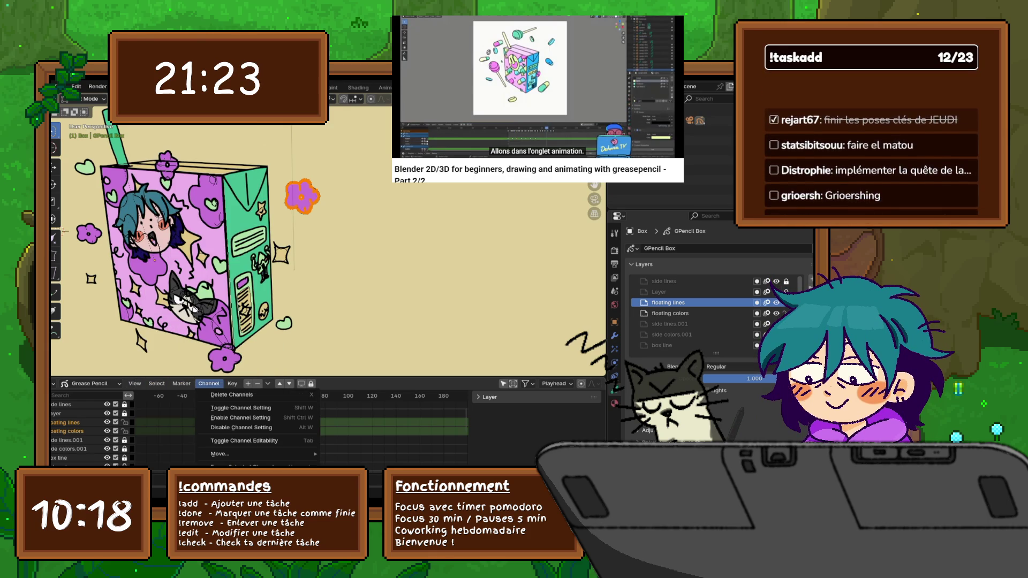
{"action": "key", "text": "Escape"}
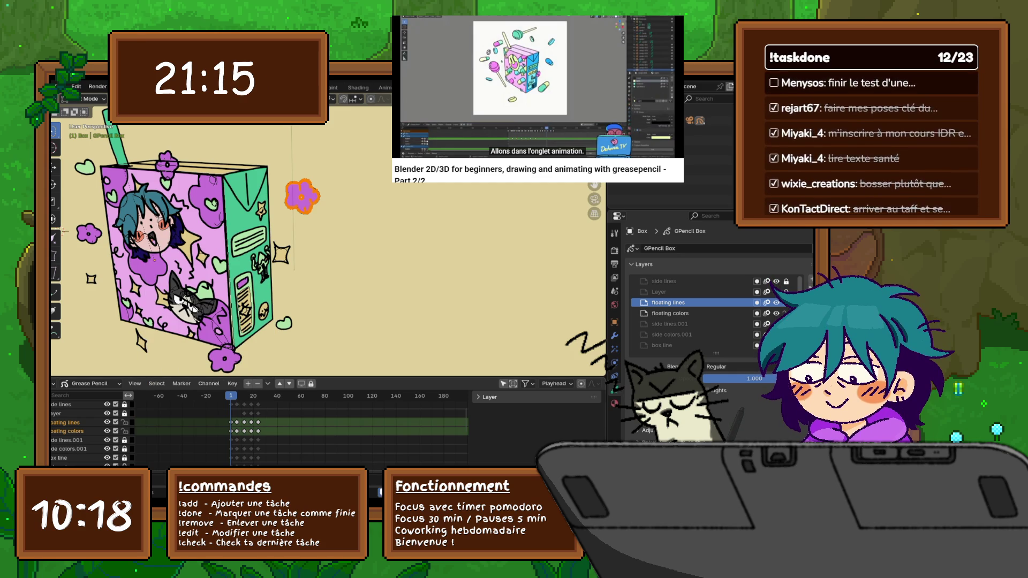
- Paste the copied flower strokes at frame 5, jump through keyframes 12-24, and cancel the delete menu
{"action": "key", "text": "space"}
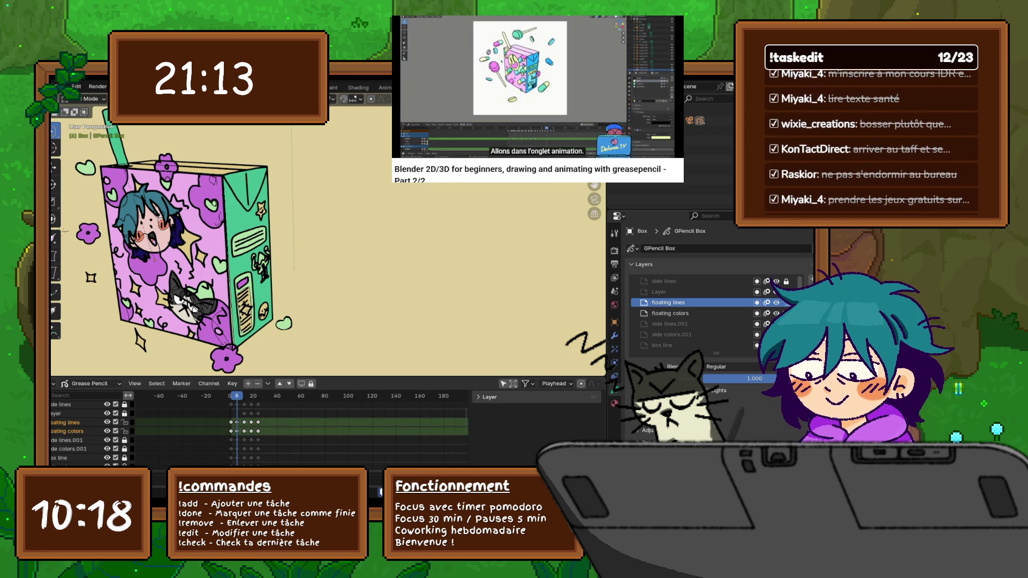
{"action": "key", "text": "ctrl+v"}
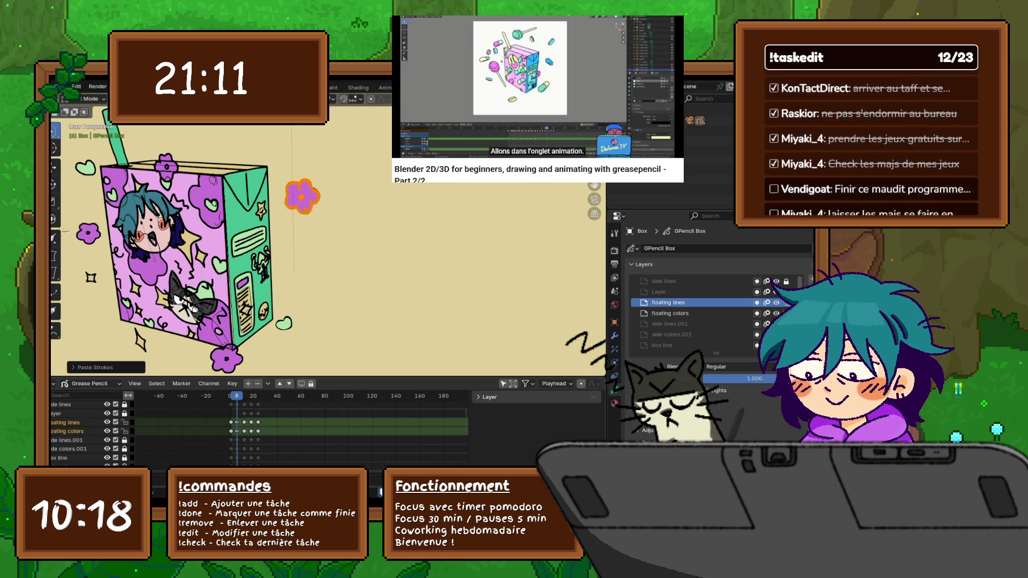
{"action": "key", "text": "Up"}
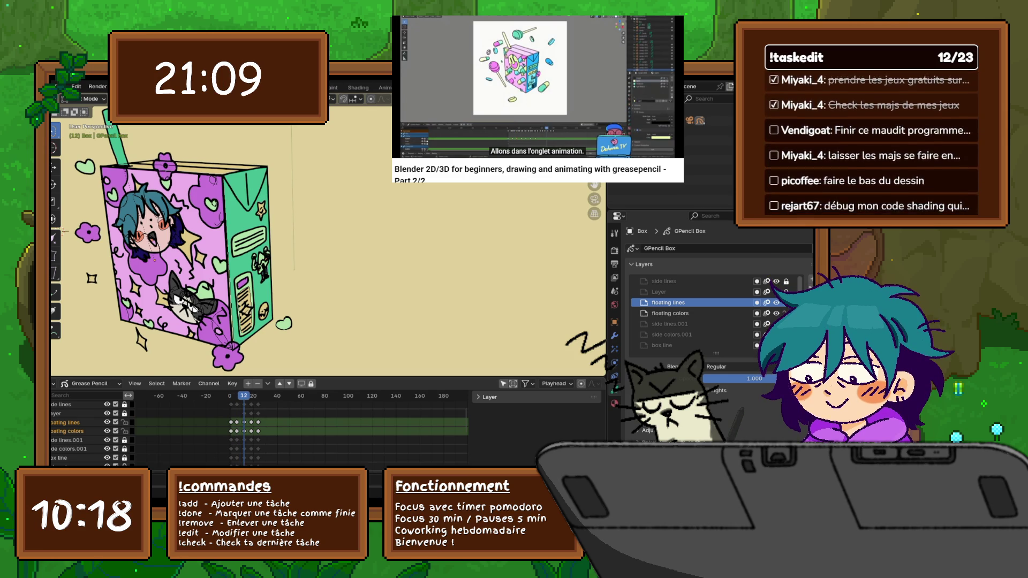
{"action": "key", "text": "Up"}
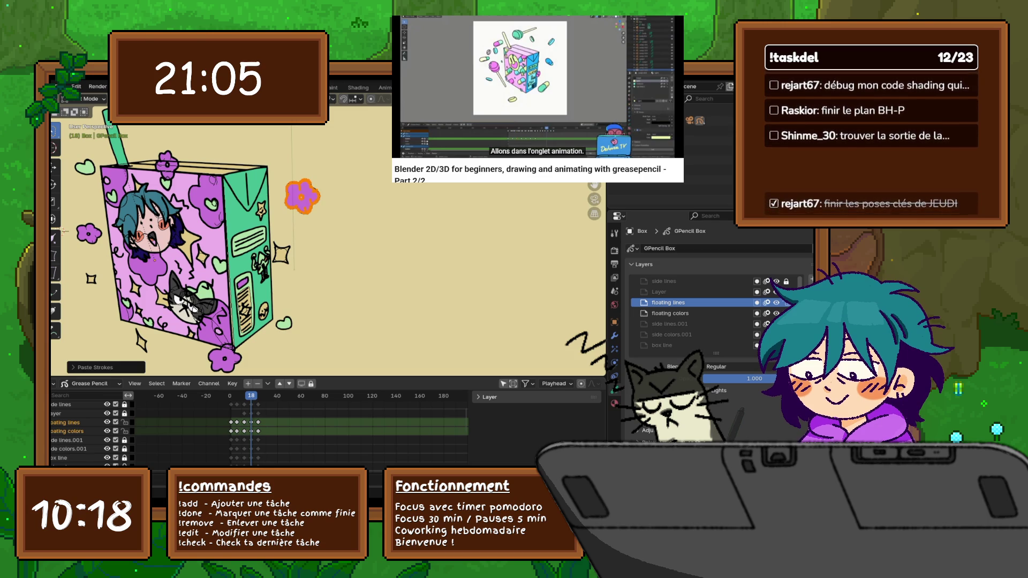
{"action": "key", "text": "Up"}
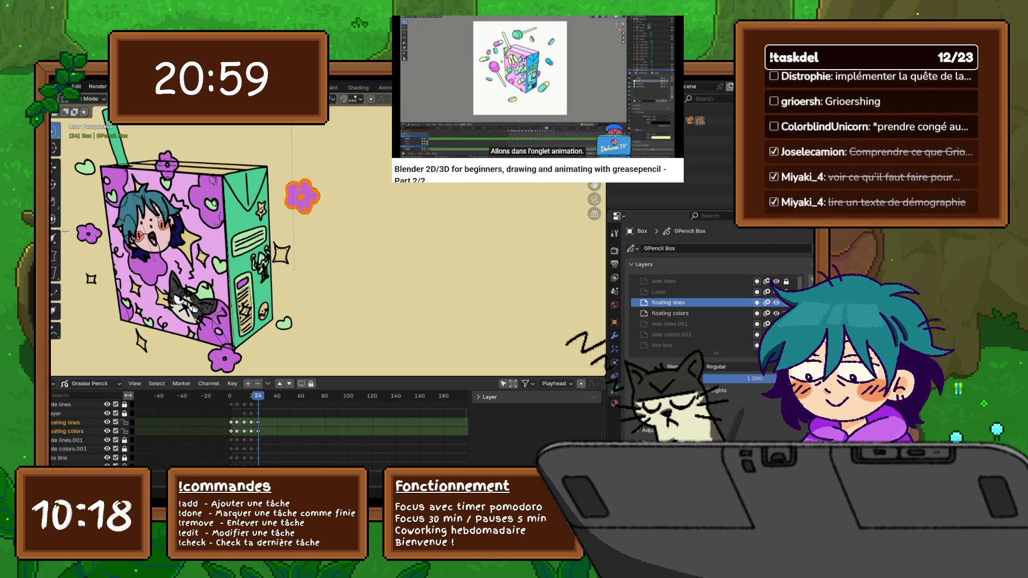
{"action": "key", "text": "x"}
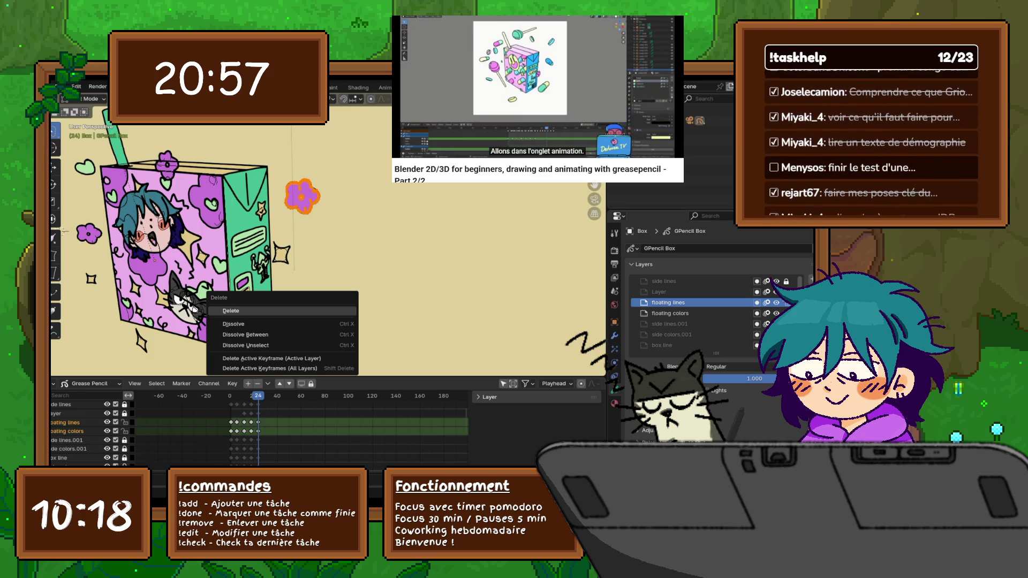
{"action": "key", "text": "Return"}
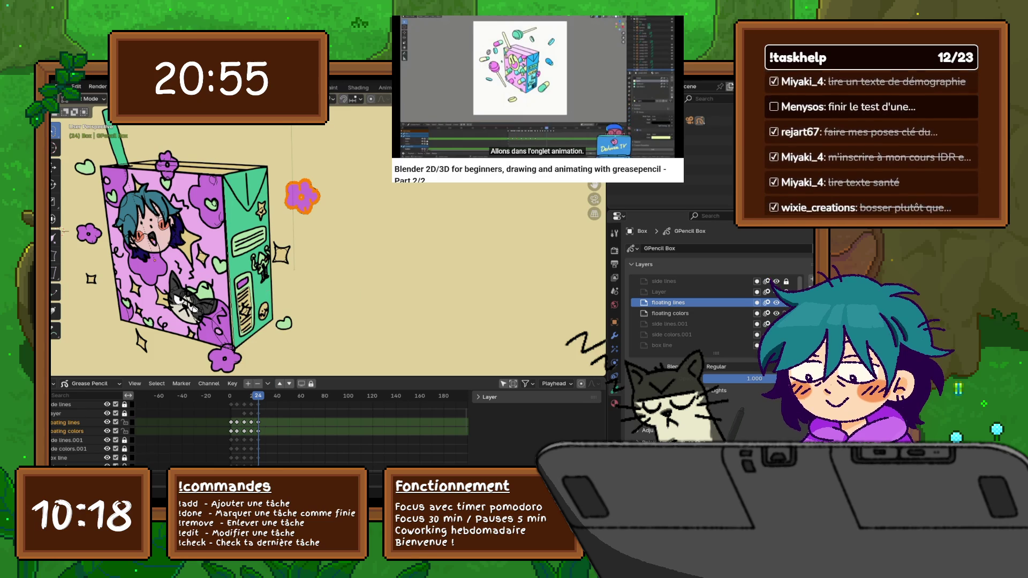
{"action": "key", "text": "x"}
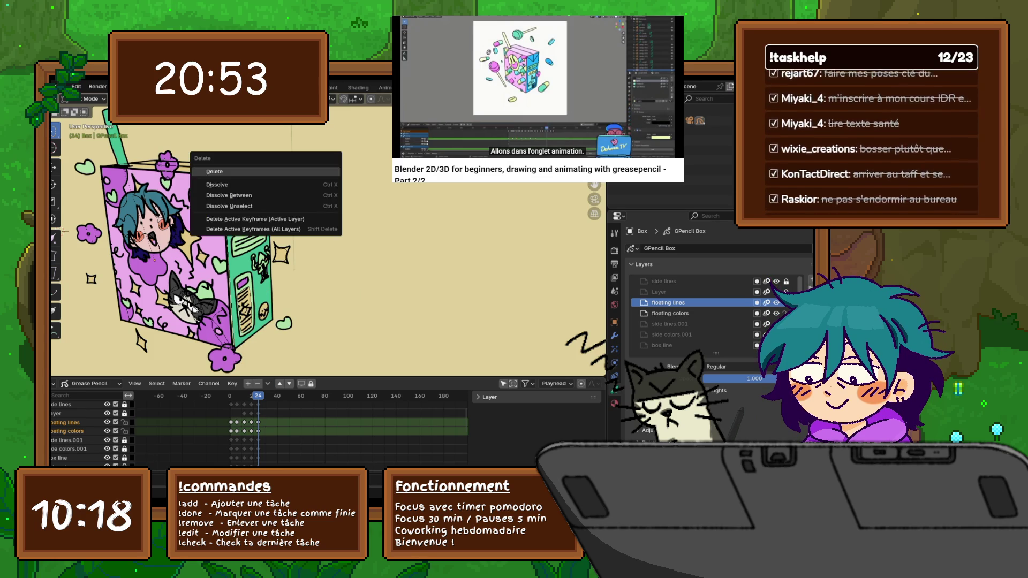
{"action": "key", "text": "Escape"}
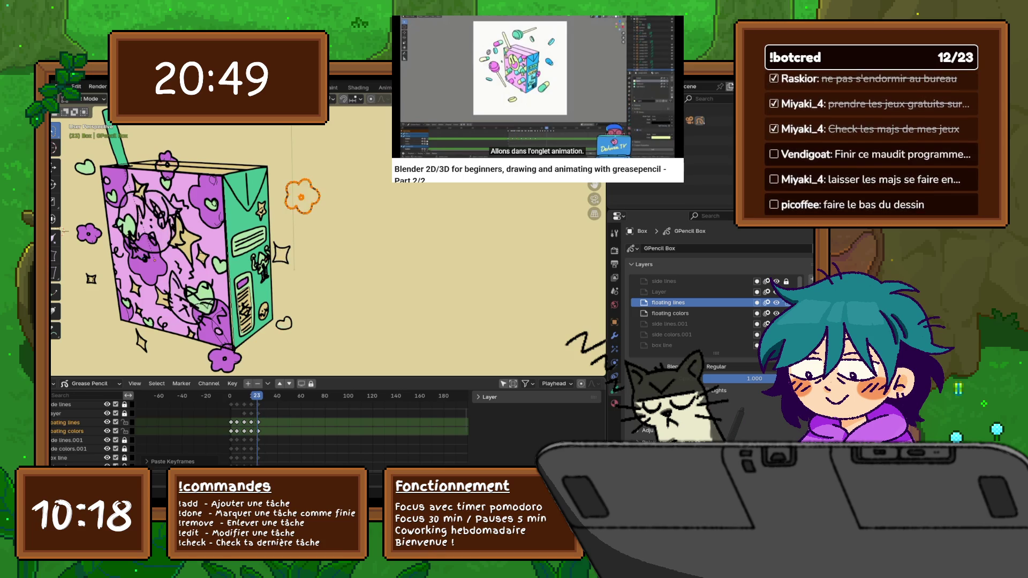
- Scrub back and forth around frames 23-24 and return to the start to preview motion
{"action": "key", "text": "Left"}
{"action": "key", "text": "Right"}
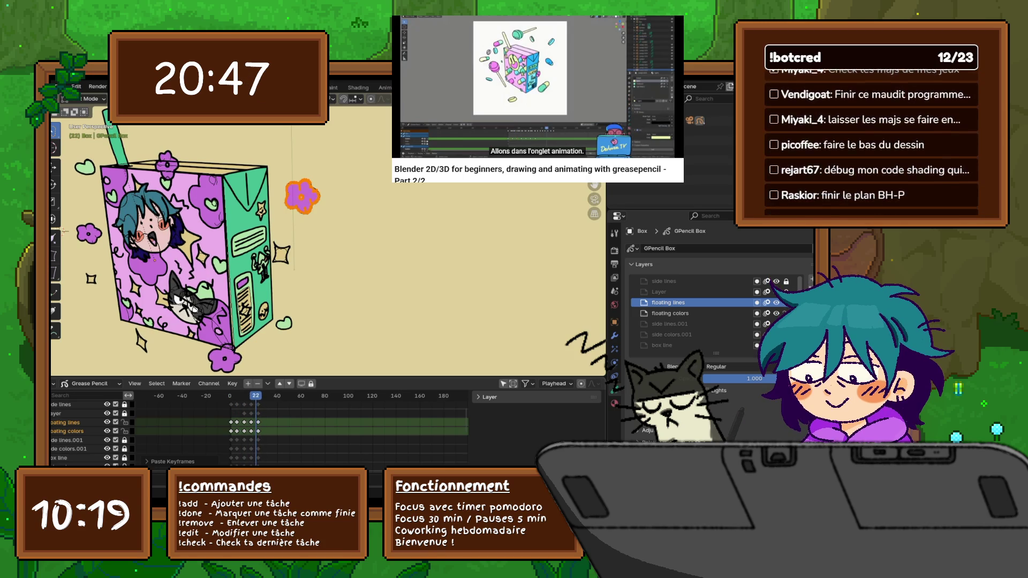
{"action": "key", "text": "Left"}
{"action": "key", "text": "Right"}
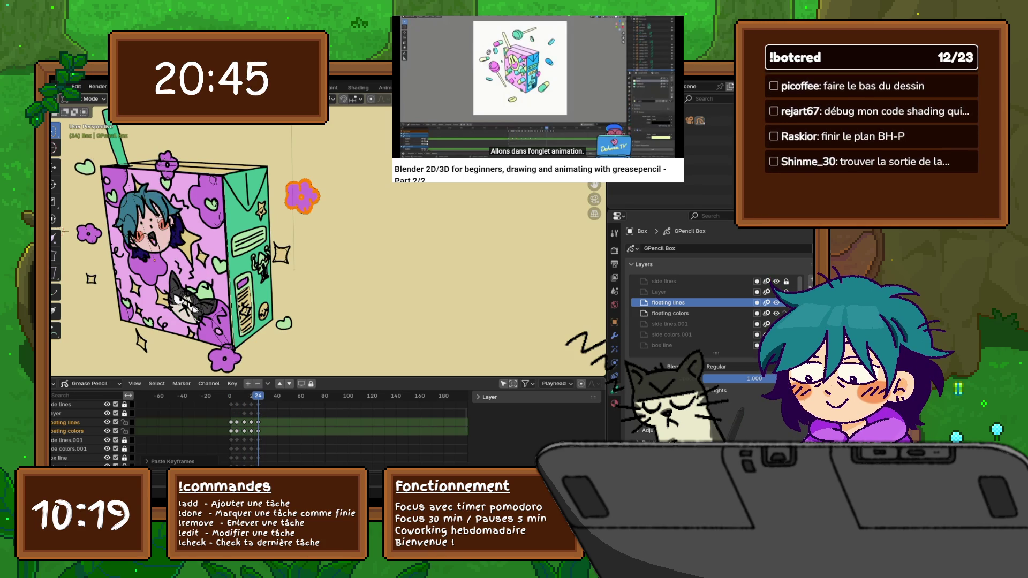
{"action": "key", "text": "Left"}
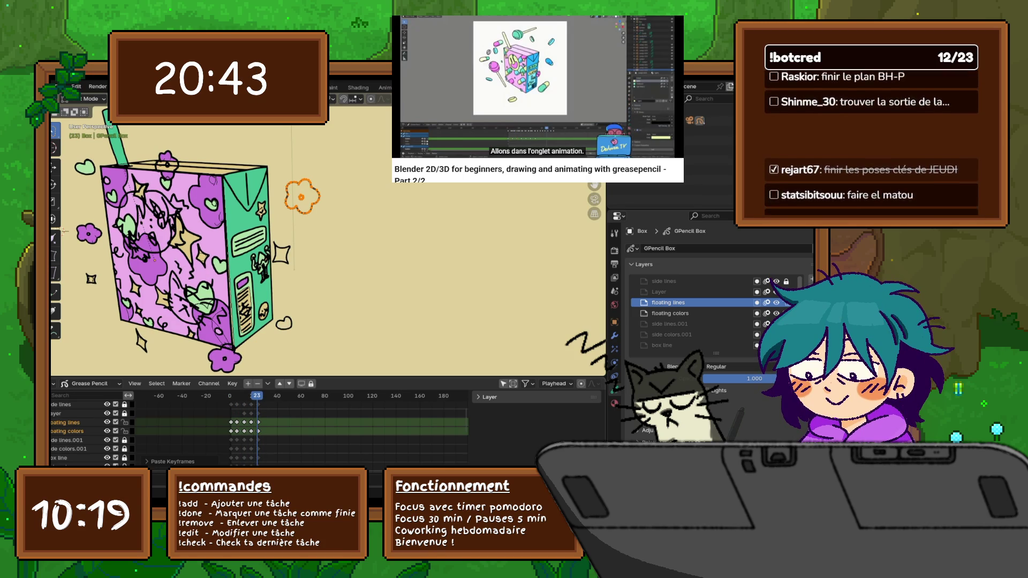
{"action": "key", "text": "Left"}
{"action": "key", "text": "shift+Left"}
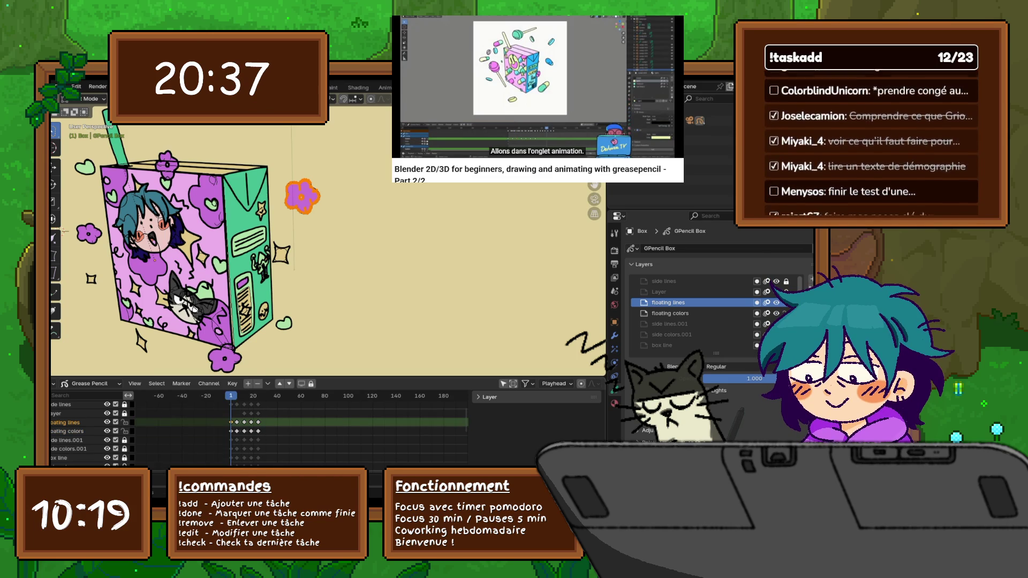
- Paste keyframes at the last keyframe via the dope sheet menu and pan the juice box view
{"action": "key", "text": "space"}
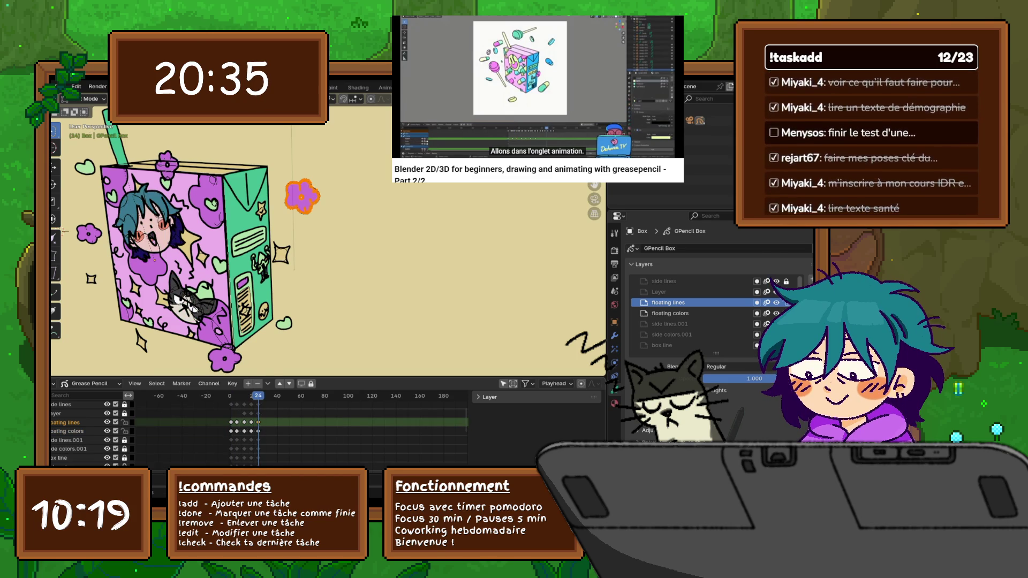
{"action": "right_click", "coordinate": [201, 378]}
{"action": "left_click", "coordinate": [209, 400]}
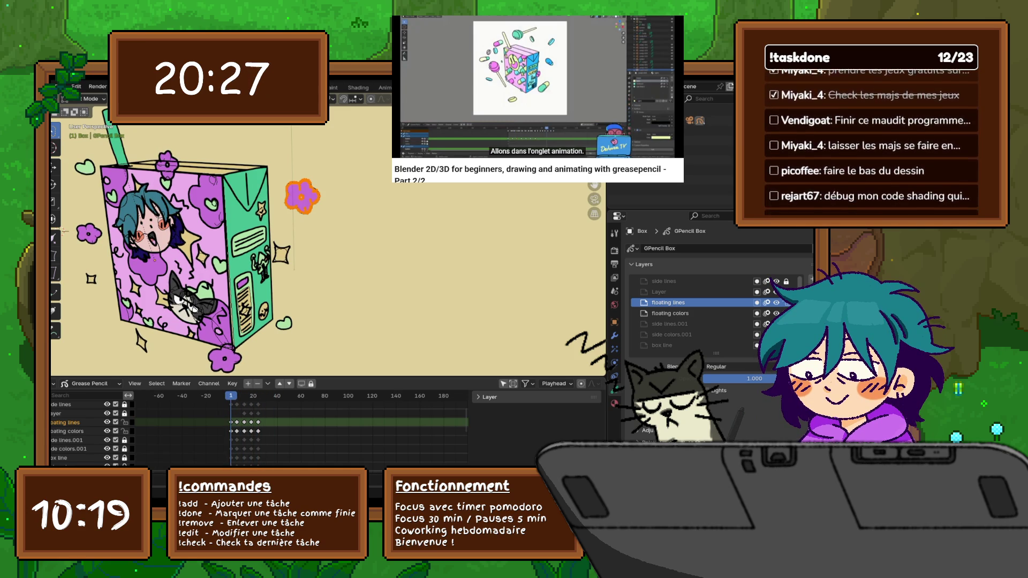
{"action": "middle_click_drag", "start_coordinate": [321, 241], "coordinate": [349, 247]}
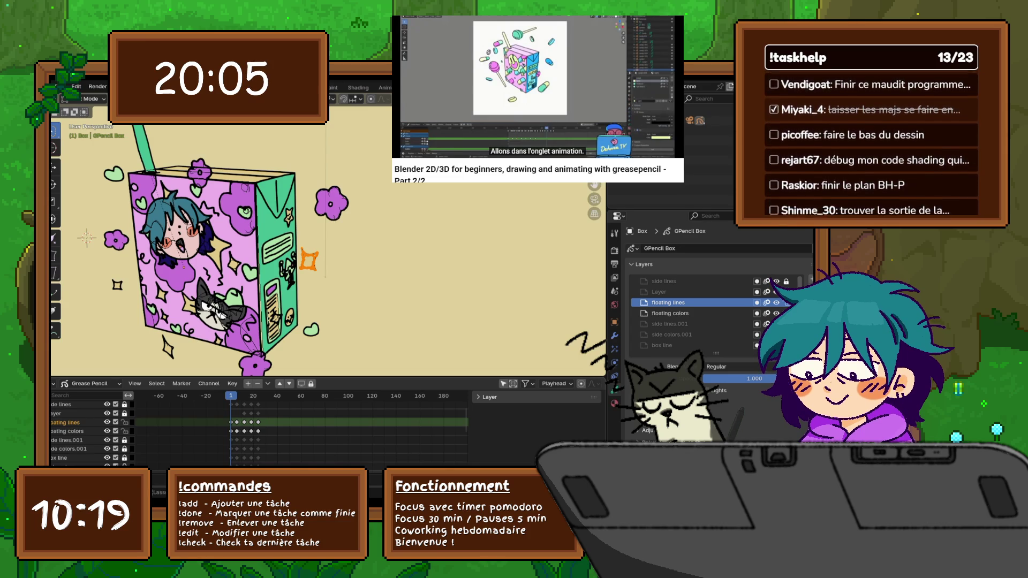
{"action": "key", "text": "ctrl+c"}
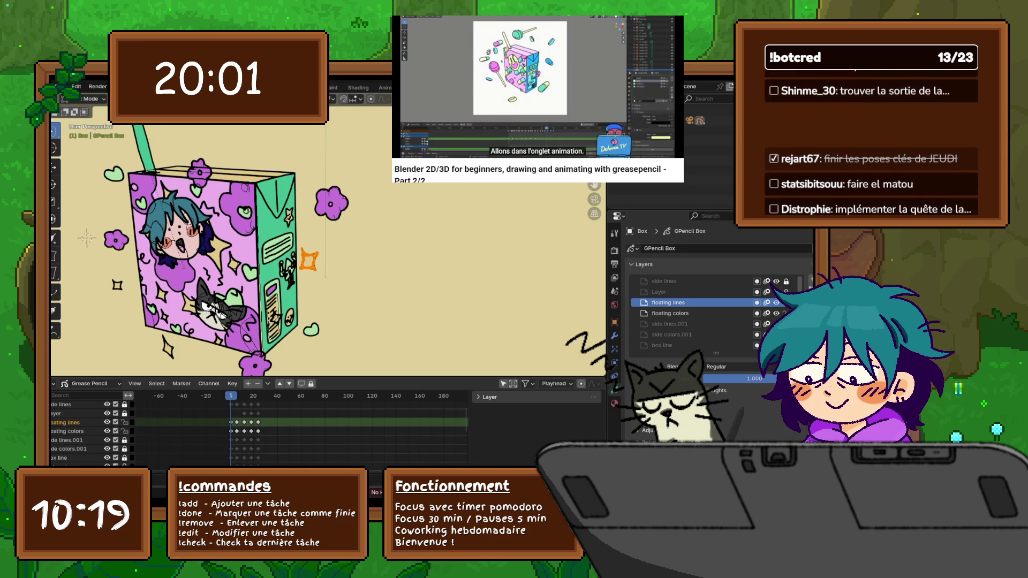
{"action": "left_click", "coordinate": [181, 383]}
{"action": "left_click", "coordinate": [182, 383]}
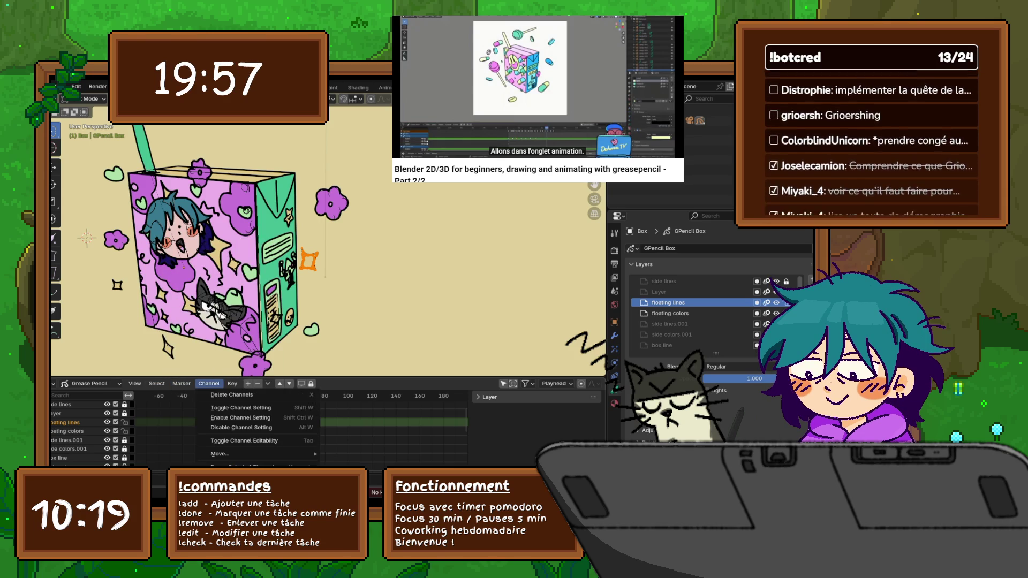
{"action": "left_click", "coordinate": [208, 383]}
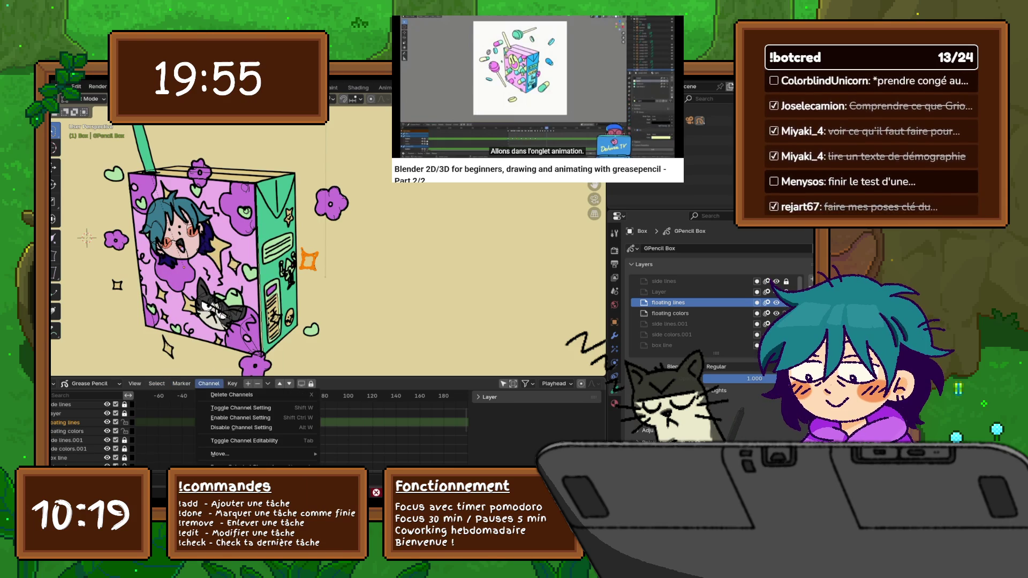
{"action": "left_click", "coordinate": [208, 383]}
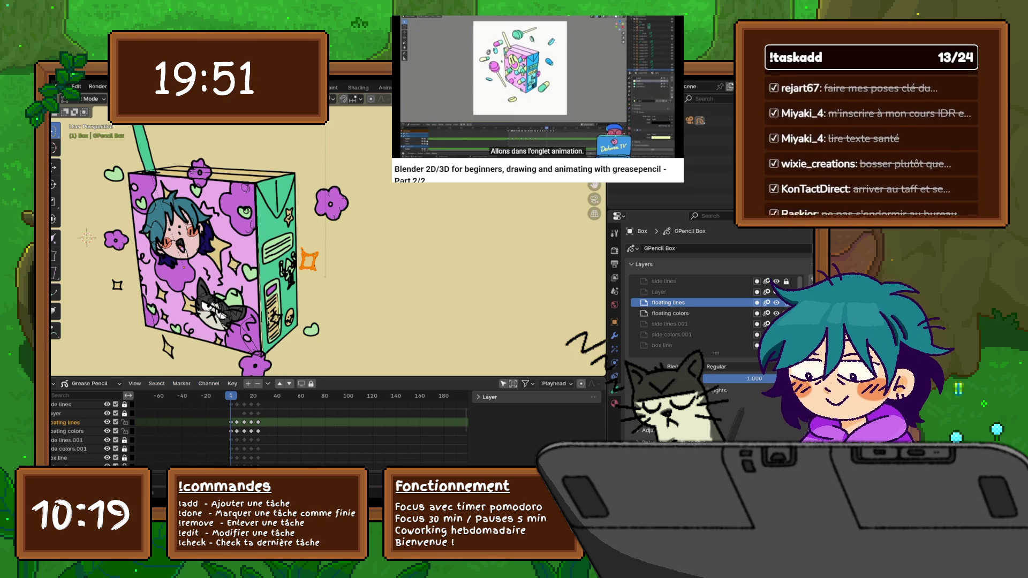
{"action": "key", "text": "space"}
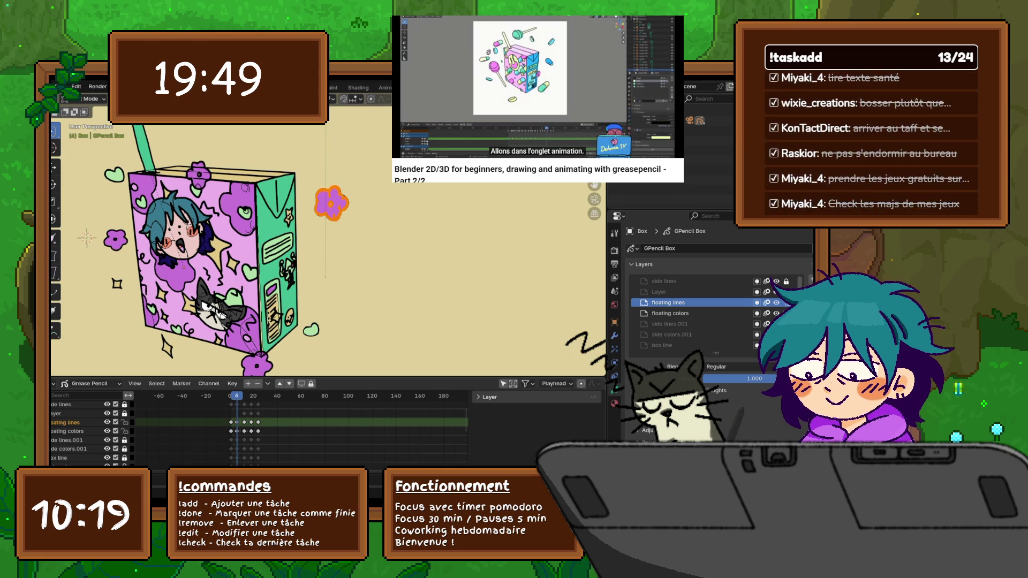
{"action": "key", "text": "ctrl+v"}
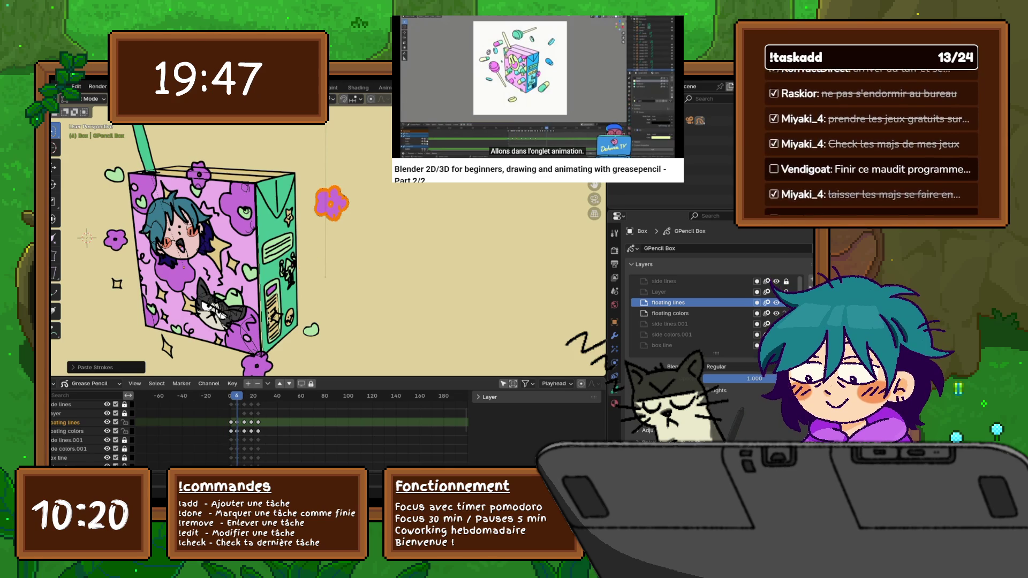
{"action": "key", "text": "alt+a"}
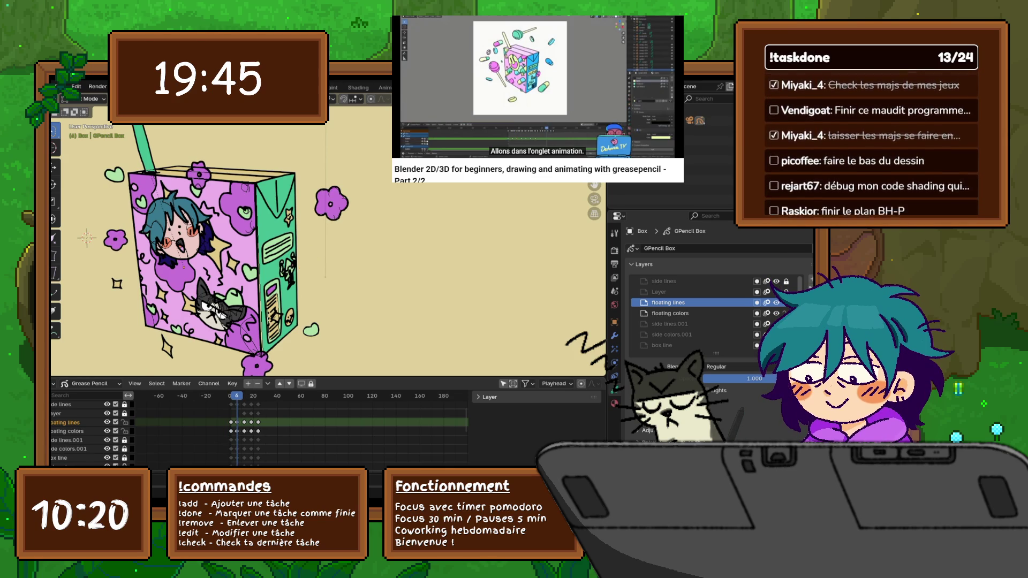
{"action": "key", "text": "space"}
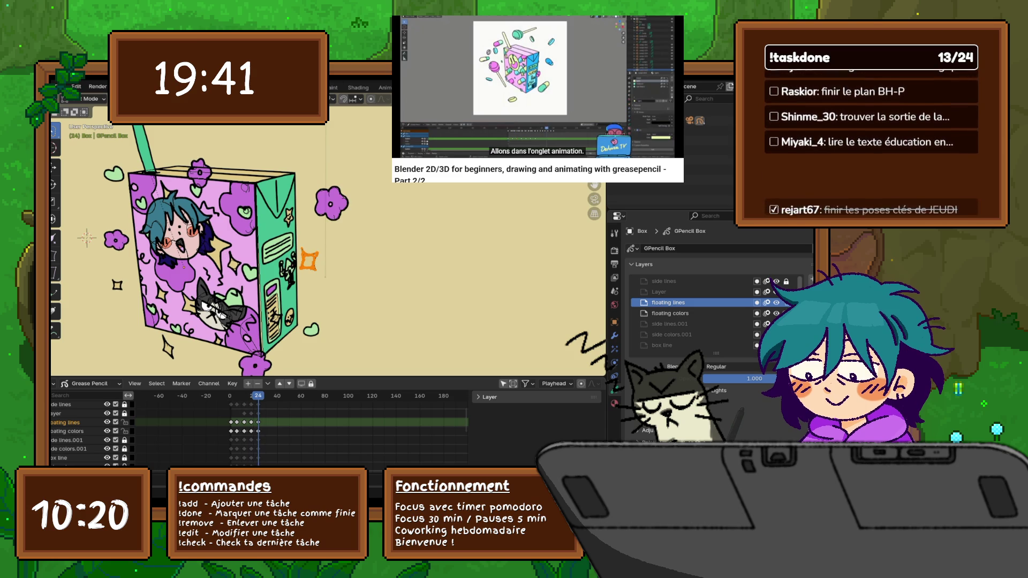
{"action": "right_click", "coordinate": [241, 281]}
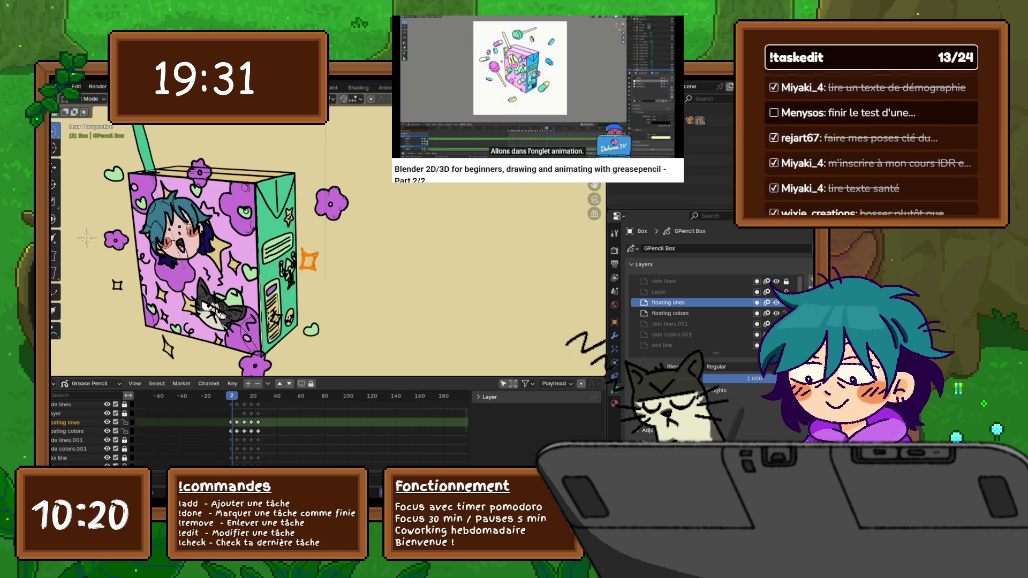
{"action": "key", "text": "ctrl+v"}
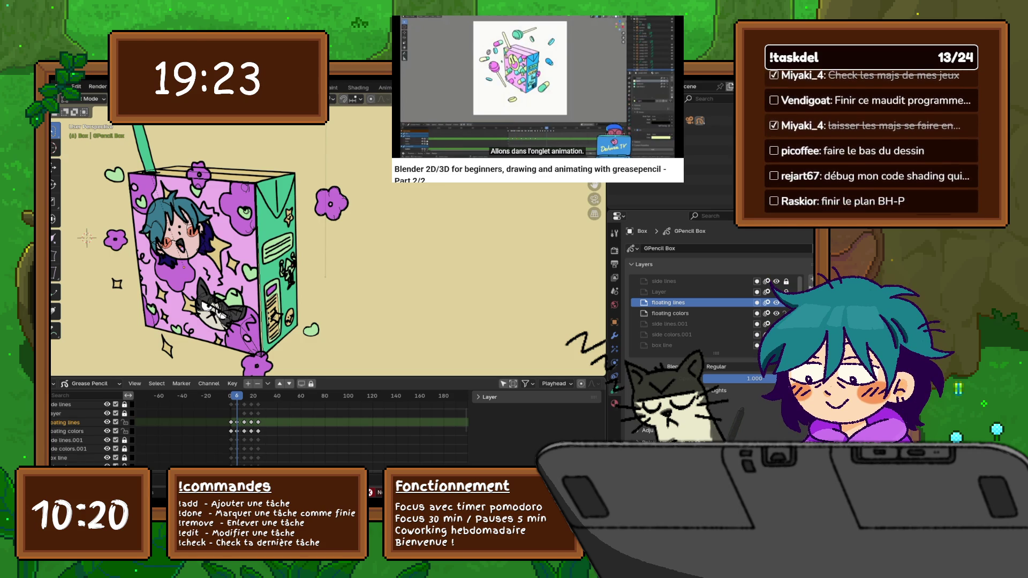
{"action": "key", "text": "space"}
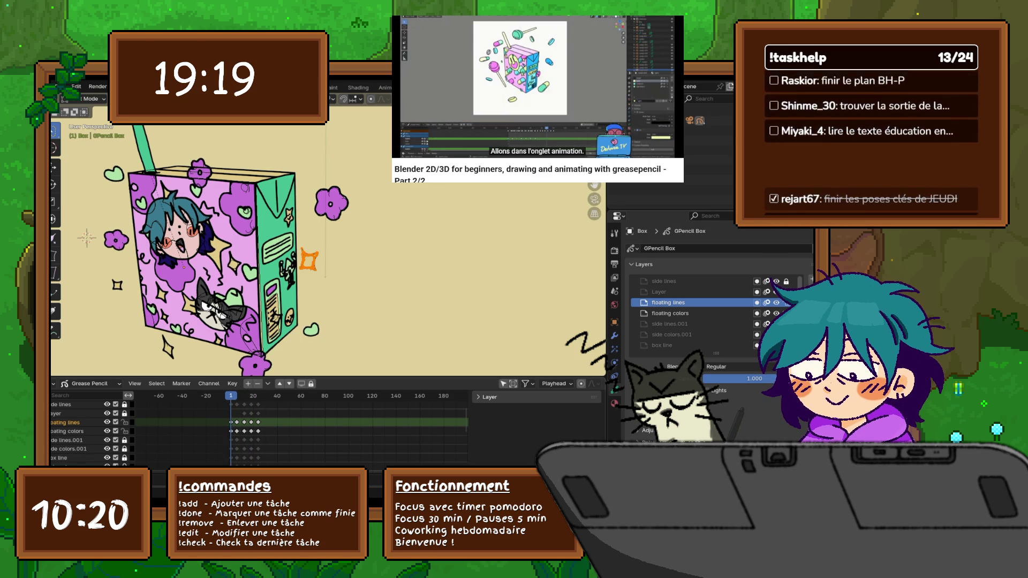
{"action": "left_click", "coordinate": [88, 98]}
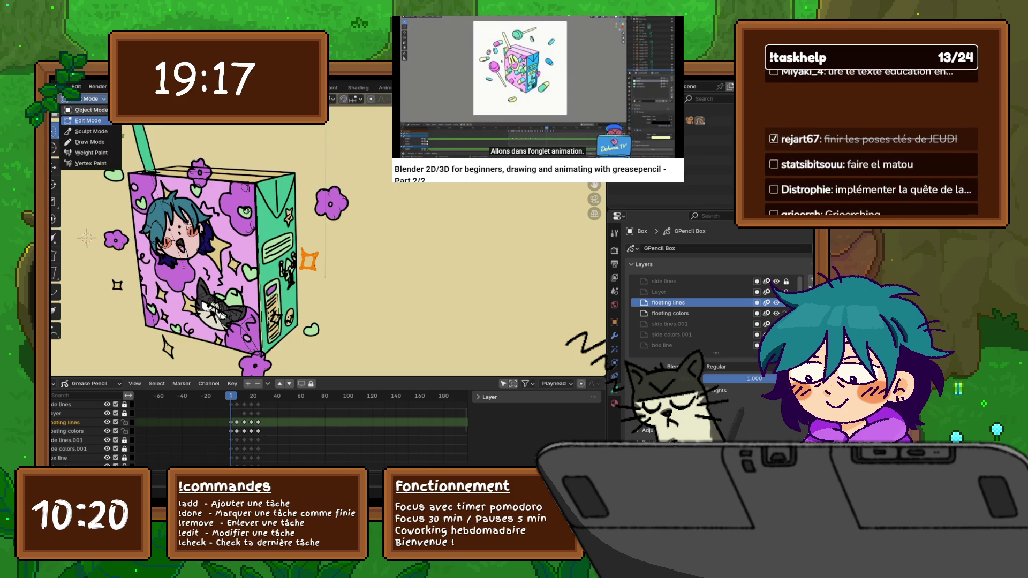
- Switch the Grease Pencil box from object mode to edit mode and deselect all strokes
{"action": "left_click", "coordinate": [84, 111]}
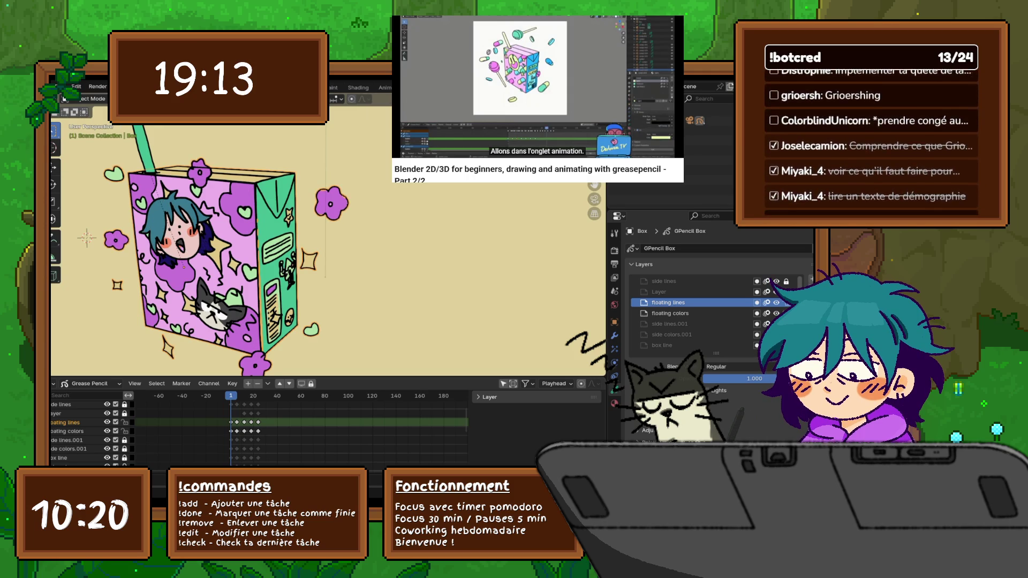
{"action": "left_click", "coordinate": [63, 97]}
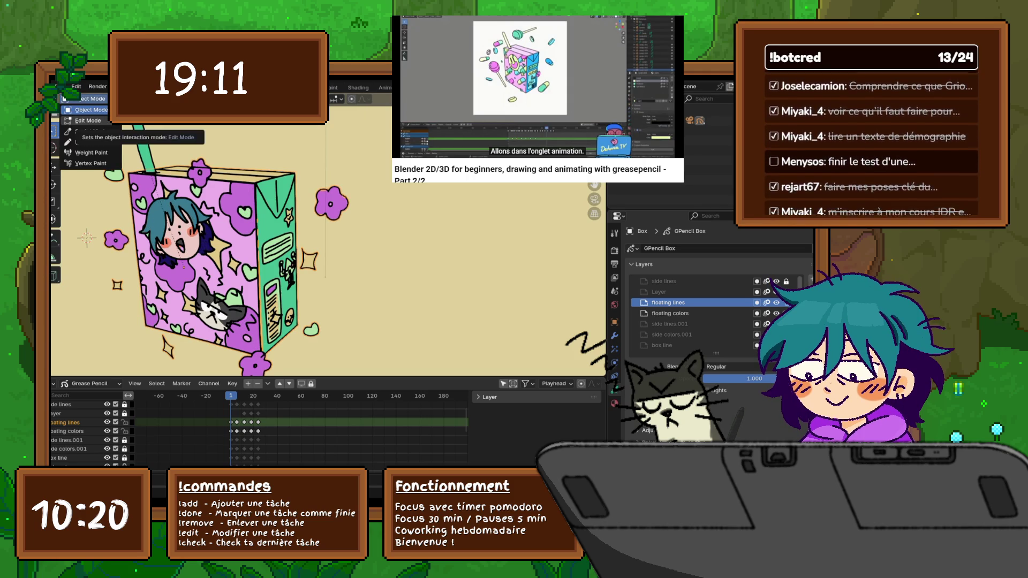
{"action": "left_click", "coordinate": [87, 120]}
{"action": "key", "text": "alt+a"}
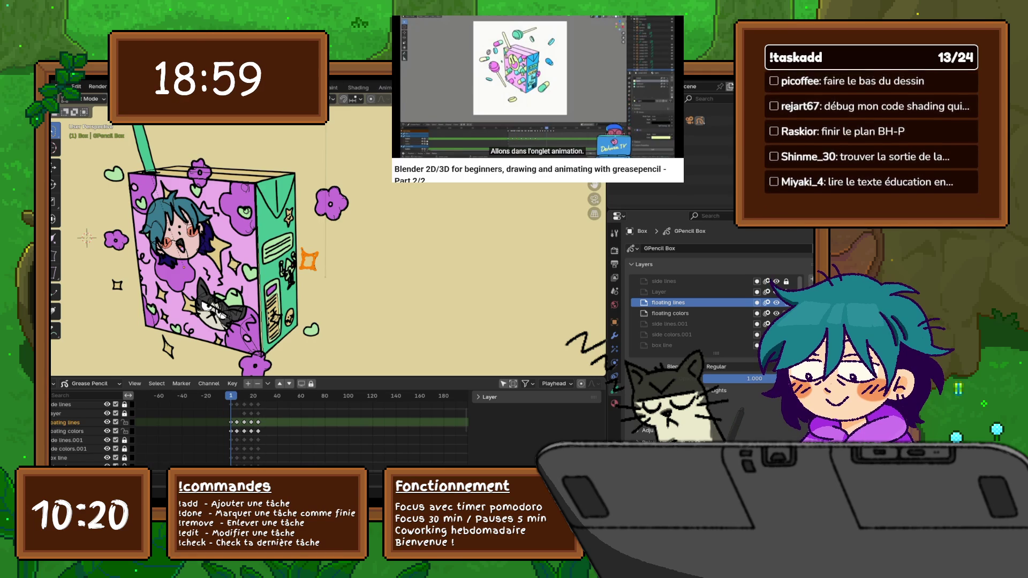
- Copy the orange star stroke and paste it into frames 6 and 12
{"action": "right_click", "coordinate": [257, 243]}
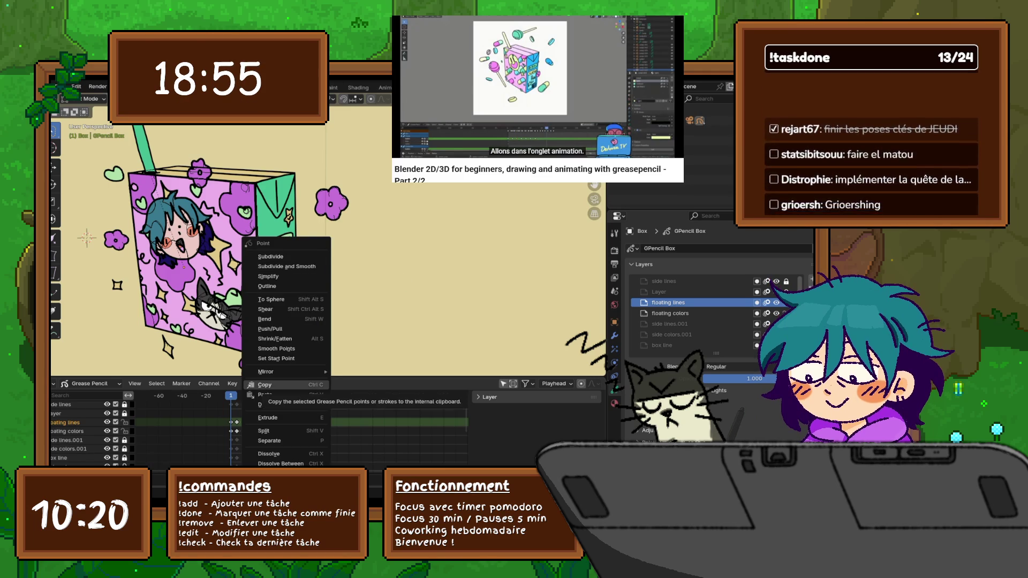
{"action": "left_click", "coordinate": [266, 385]}
{"action": "key", "text": "Right"}
{"action": "key", "text": "Right"}
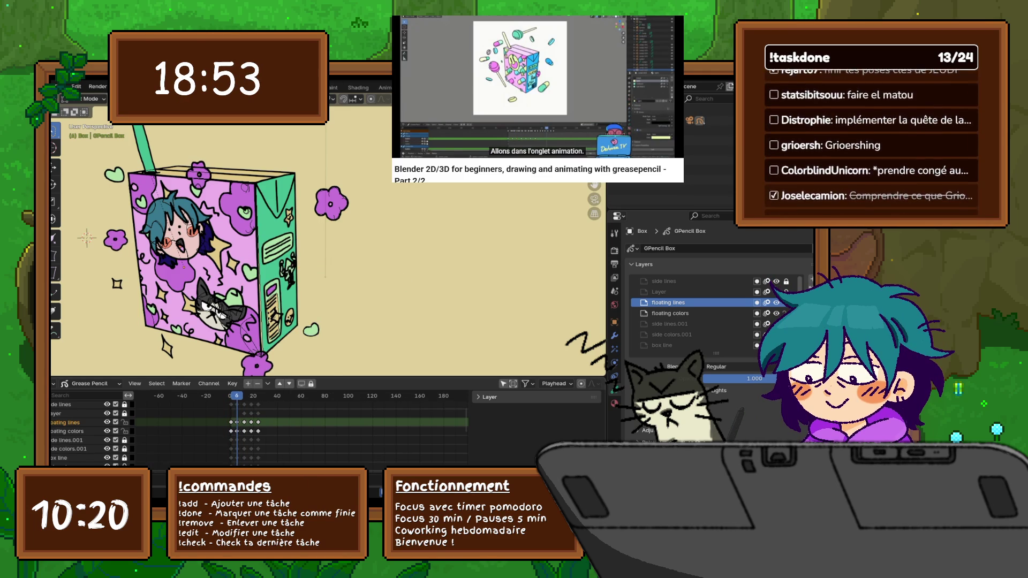
{"action": "right_click", "coordinate": [265, 267]}
{"action": "left_click", "coordinate": [265, 277]}
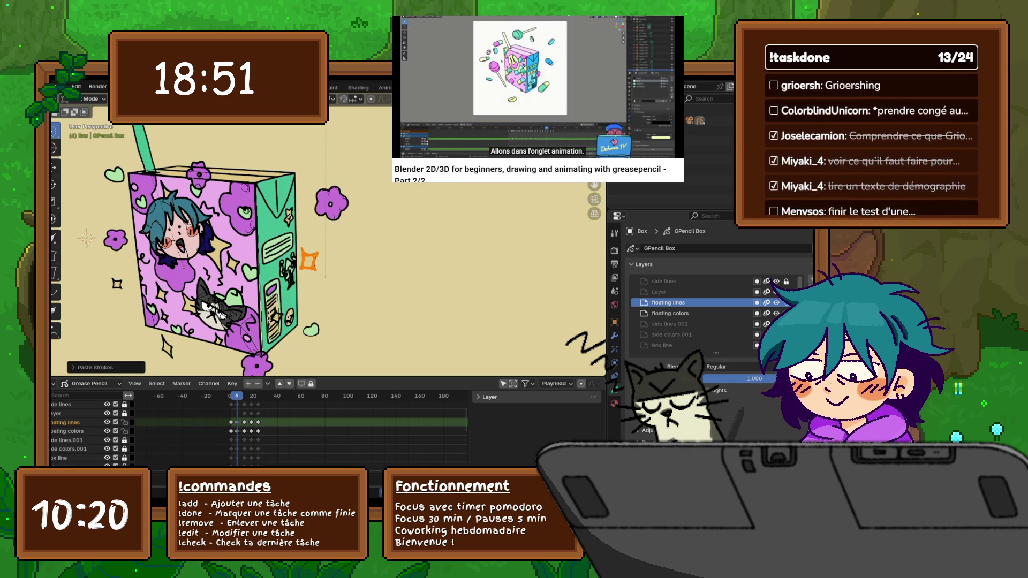
{"action": "key", "text": "Up"}
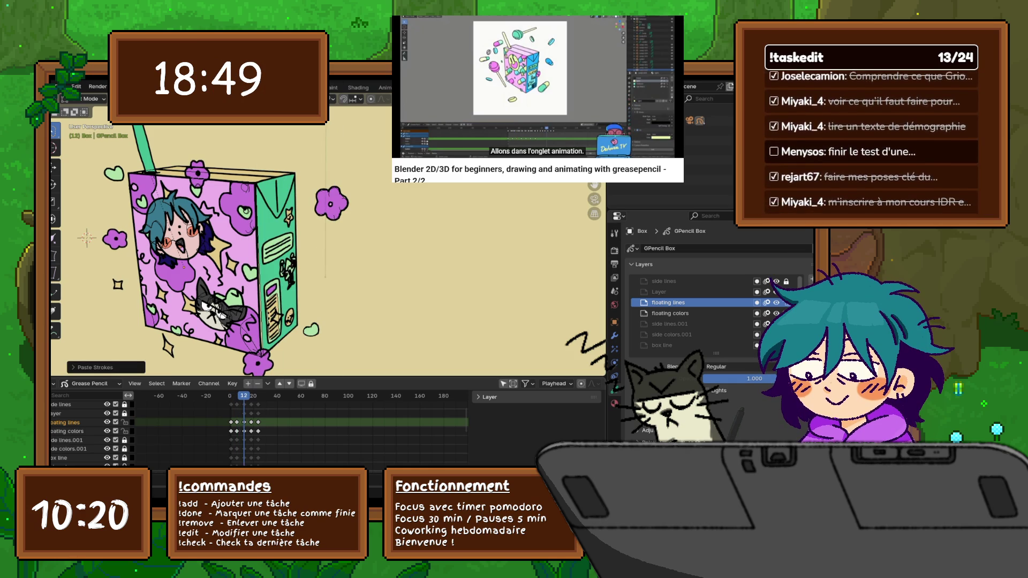
{"action": "right_click", "coordinate": [265, 267]}
{"action": "left_click", "coordinate": [265, 274]}
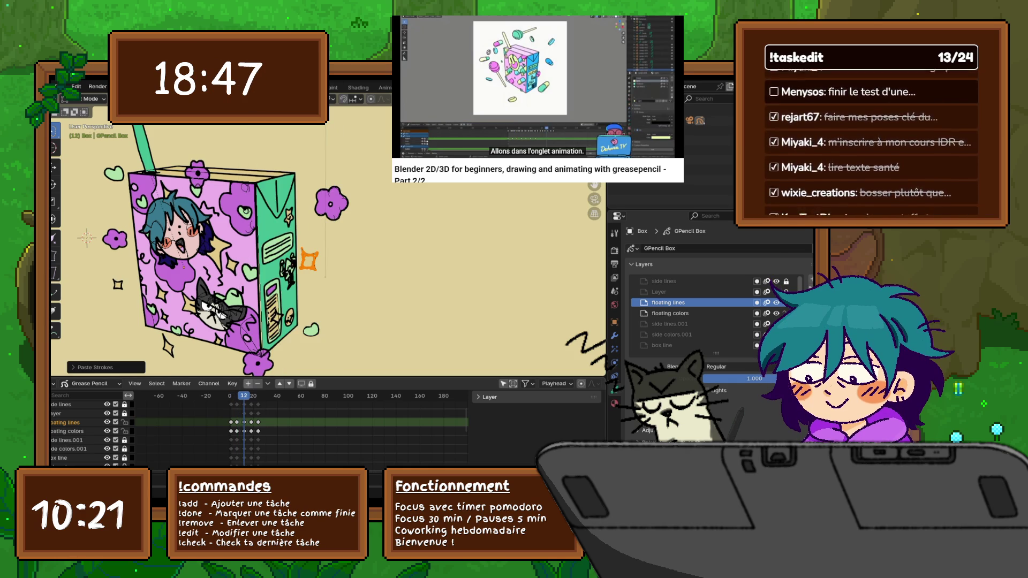
- Paste the star into frame 24, nudge it, and play back the animation from frame 1
{"action": "key", "text": "Up"}
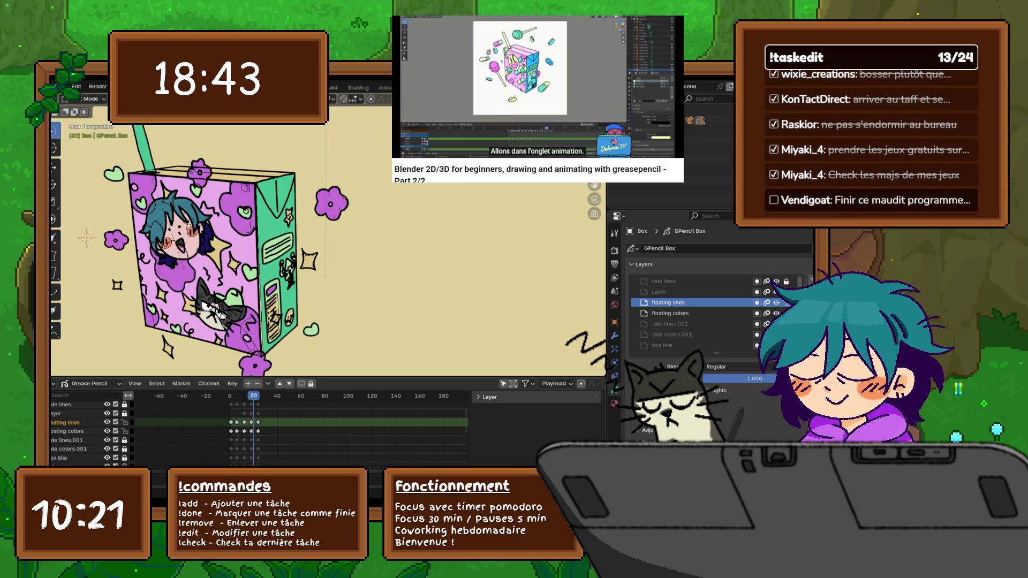
{"action": "key", "text": "Up"}
{"action": "key", "text": "Right"}
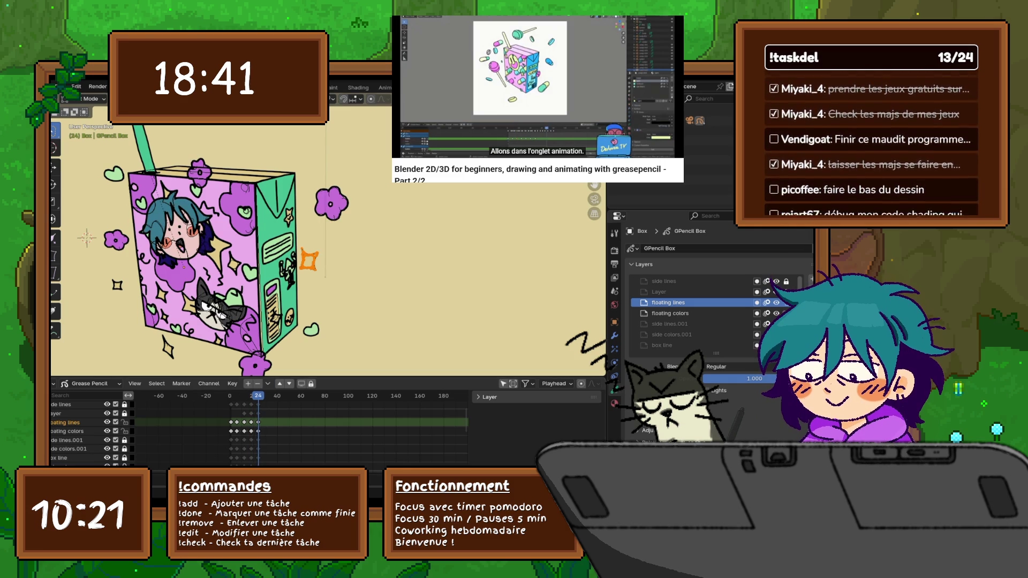
{"action": "right_click", "coordinate": [281, 290]}
{"action": "left_click", "coordinate": [277, 289]}
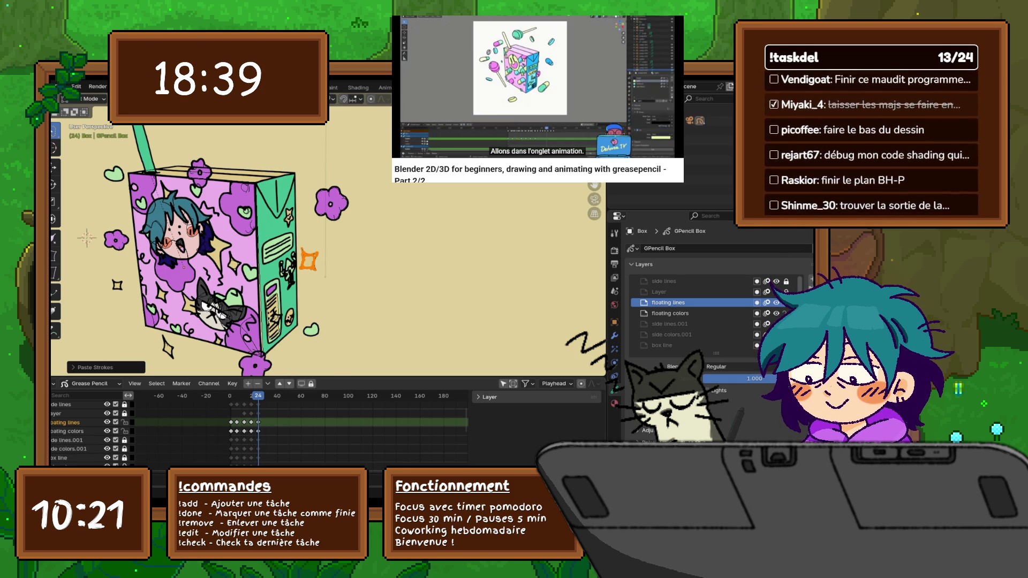
{"action": "key", "text": "g"}
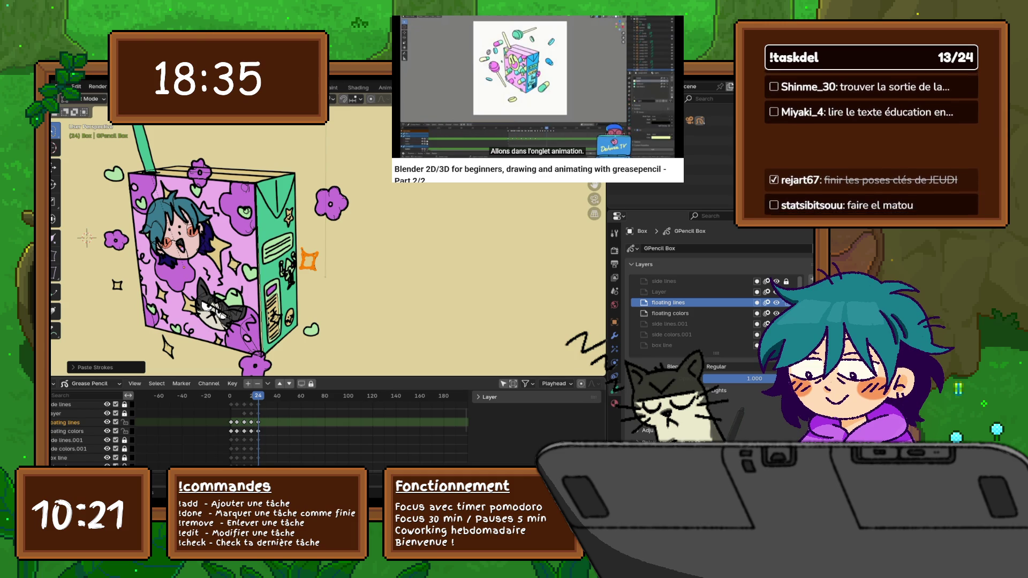
{"action": "key", "text": "space"}
{"action": "key", "text": "Left"}
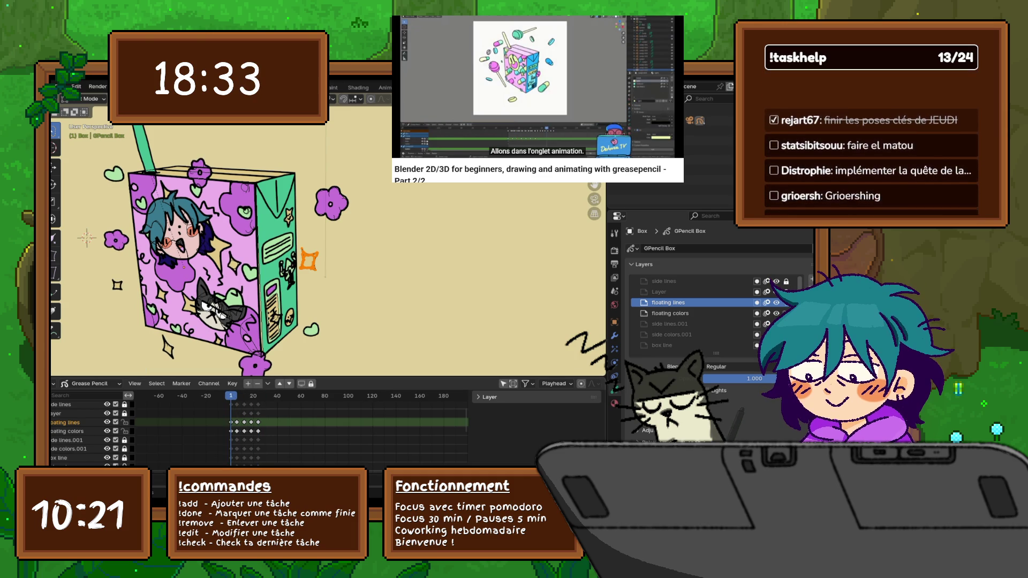
{"action": "key", "text": "space"}
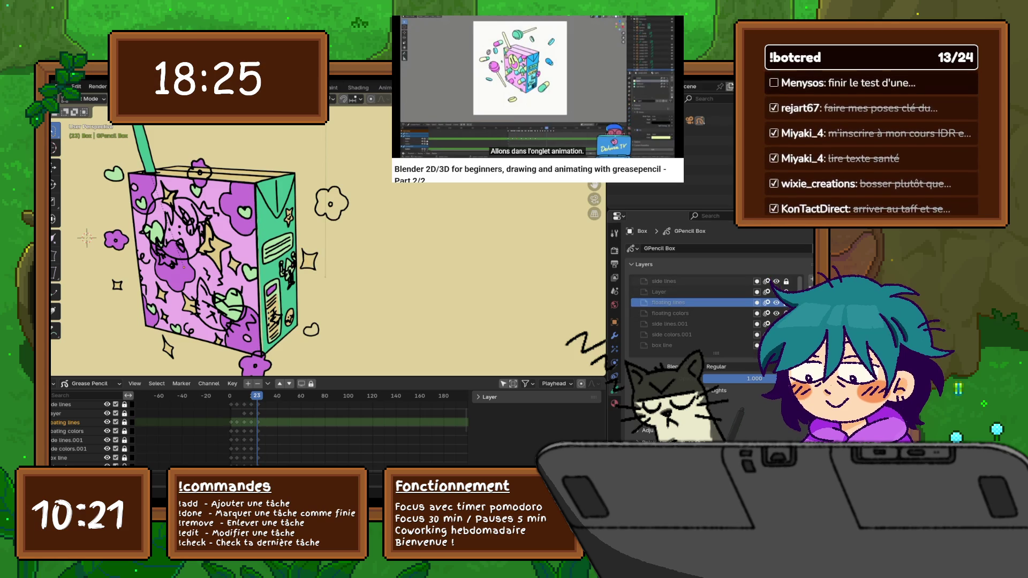
{"action": "scroll", "coordinate": [699, 313], "scroll_direction": "down", "scroll_amount": 3}
{"action": "scroll", "coordinate": [699, 313], "scroll_direction": "down", "scroll_amount": 2}
{"action": "scroll", "coordinate": [699, 313], "scroll_direction": "down", "scroll_amount": 3}
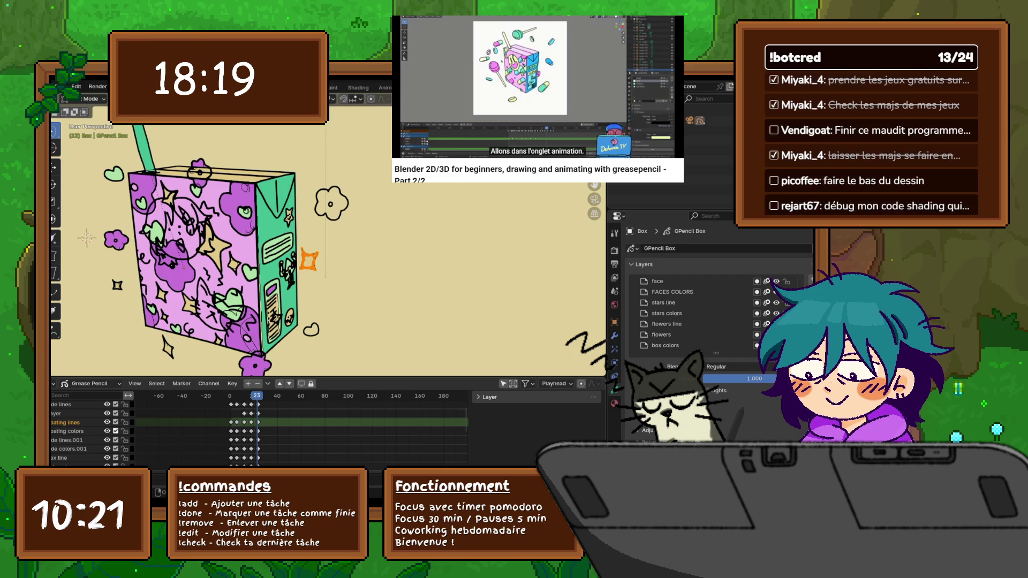
- Enlarge the dope sheet, collapse the GPencil Box channels, and select the straw keyframes 23-60
{"action": "left_click_drag", "start_coordinate": [321, 376], "coordinate": [321, 284]}
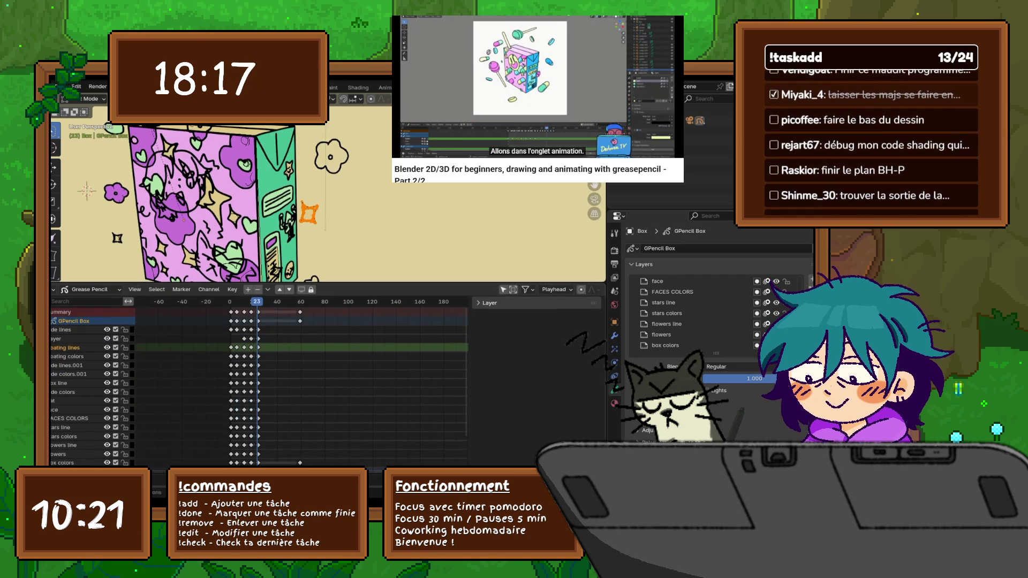
{"action": "left_click", "coordinate": [54, 320]}
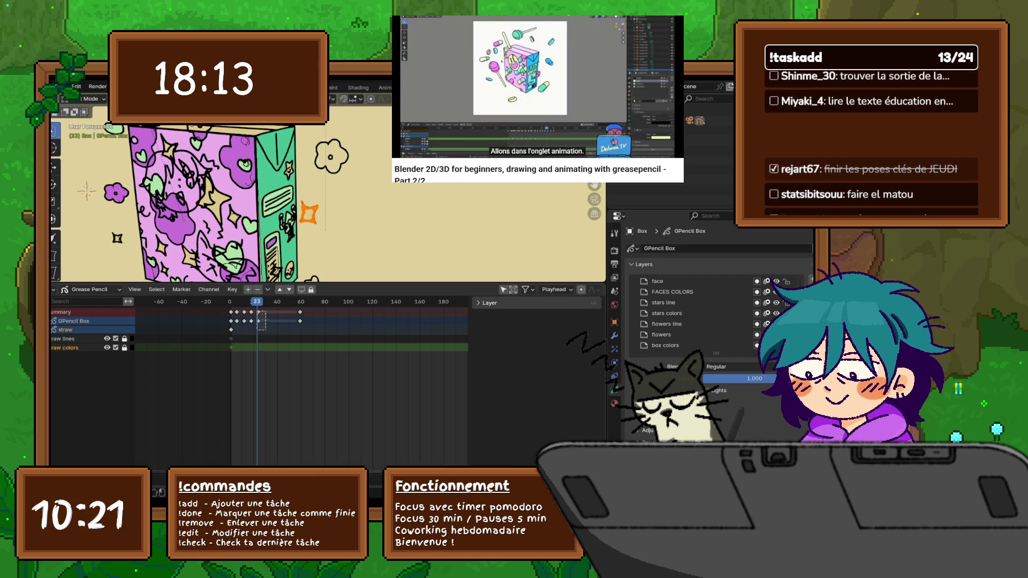
{"action": "left_click", "coordinate": [300, 320]}
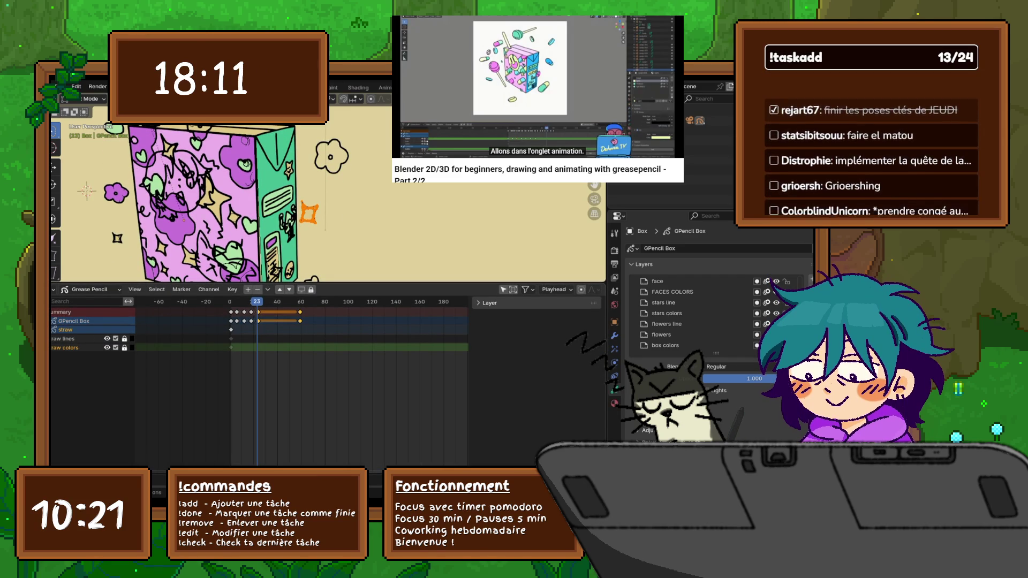
- Delete the straw keyframes at 23 and 60, copy keyframes and paste them at frame 24
{"action": "right_click", "coordinate": [229, 293]}
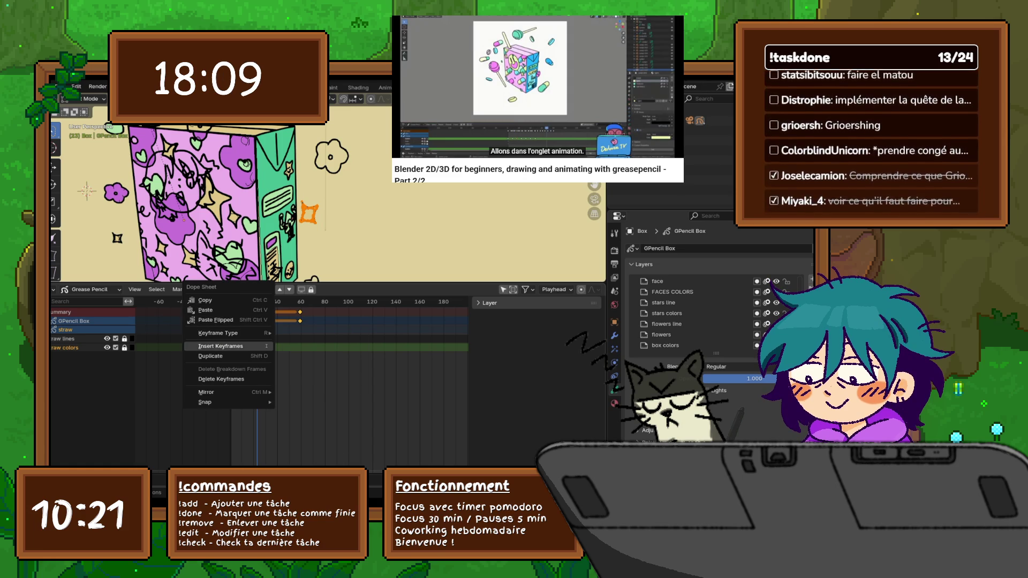
{"action": "left_click", "coordinate": [221, 378]}
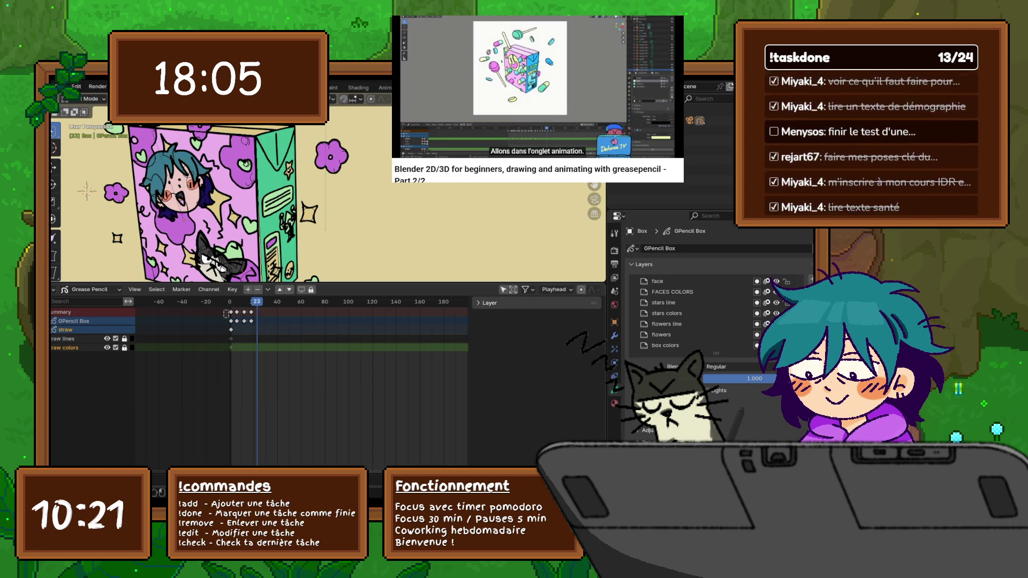
{"action": "right_click", "coordinate": [211, 311]}
{"action": "left_click", "coordinate": [181, 232]}
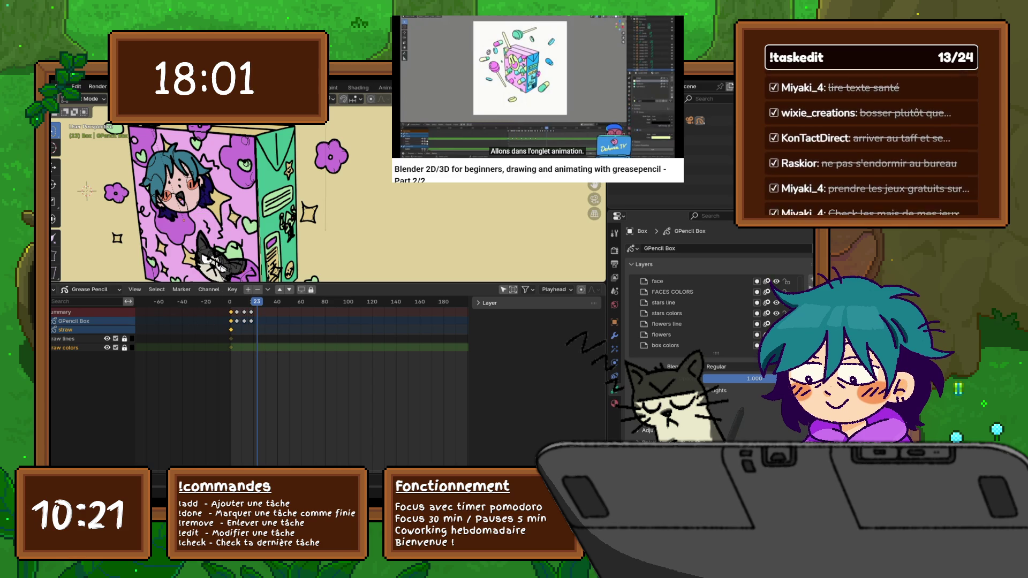
{"action": "key", "text": "Right"}
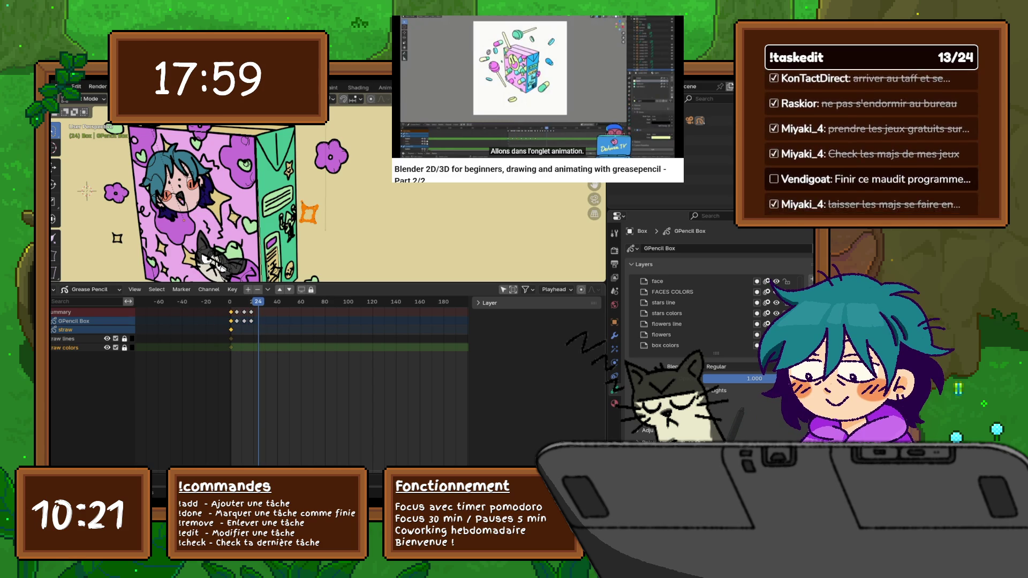
{"action": "right_click", "coordinate": [207, 311]}
{"action": "left_click", "coordinate": [207, 320]}
{"action": "left_click", "coordinate": [234, 302]}
- Scrub the timeline to frame 79 and switch the juice box to Draw Mode
{"action": "left_click_drag", "start_coordinate": [234, 302], "coordinate": [323, 302]}
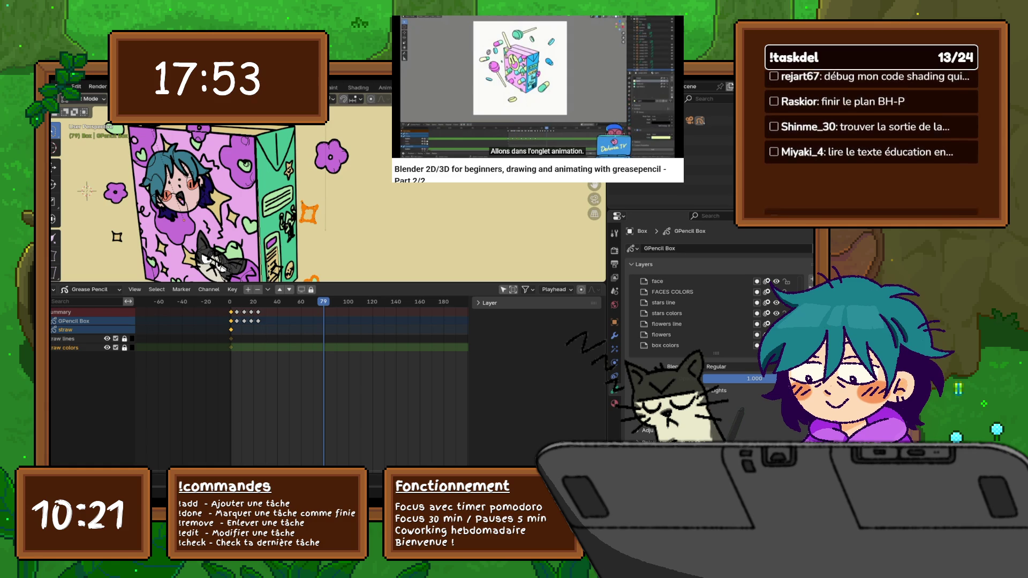
{"action": "left_click", "coordinate": [87, 98]}
{"action": "left_click", "coordinate": [88, 138]}
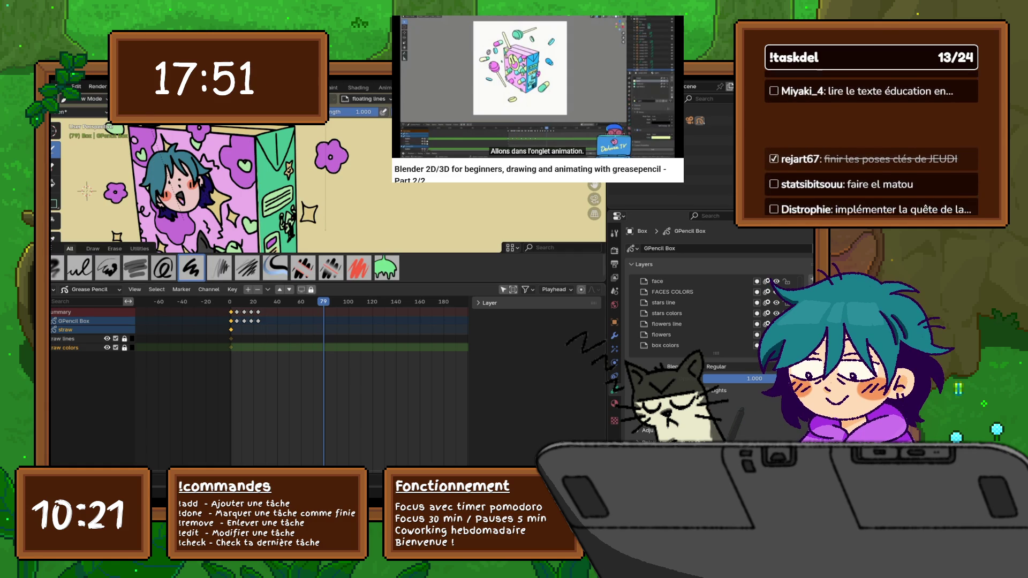
- Return to frame 1, enlarge the timeline and expand all GPencil Box channels to list every layer
{"action": "left_click_drag", "start_coordinate": [313, 287], "coordinate": [280, 421]}
{"action": "key", "text": "shift+Left"}
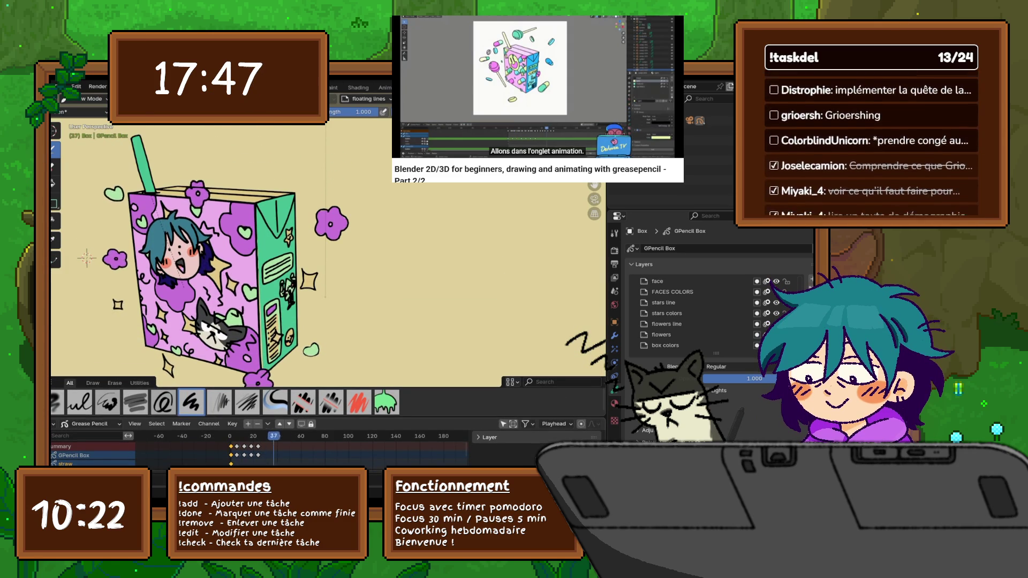
{"action": "key", "text": "Right"}
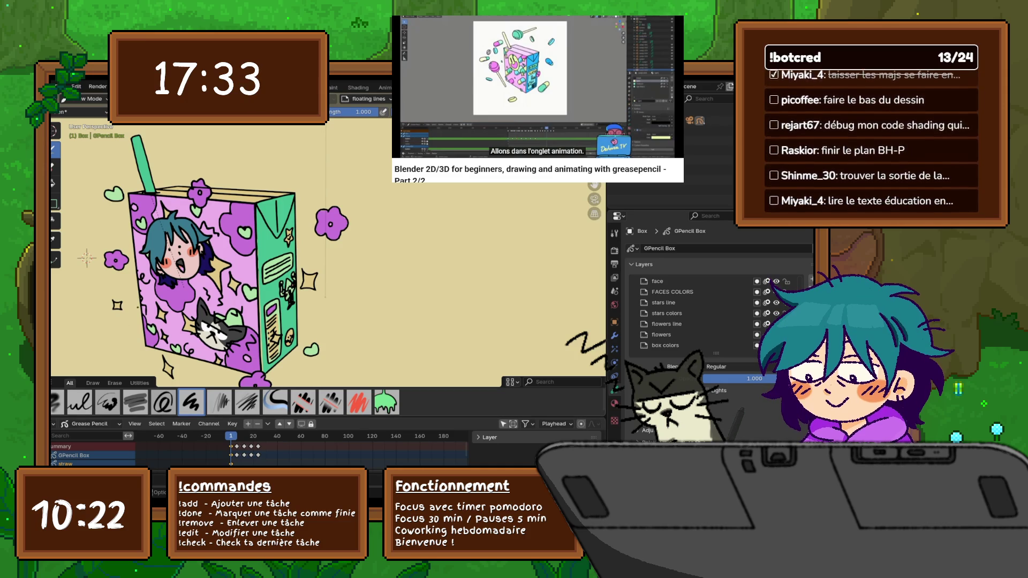
{"action": "middle_click_drag", "start_coordinate": [241, 258], "coordinate": [225, 241]}
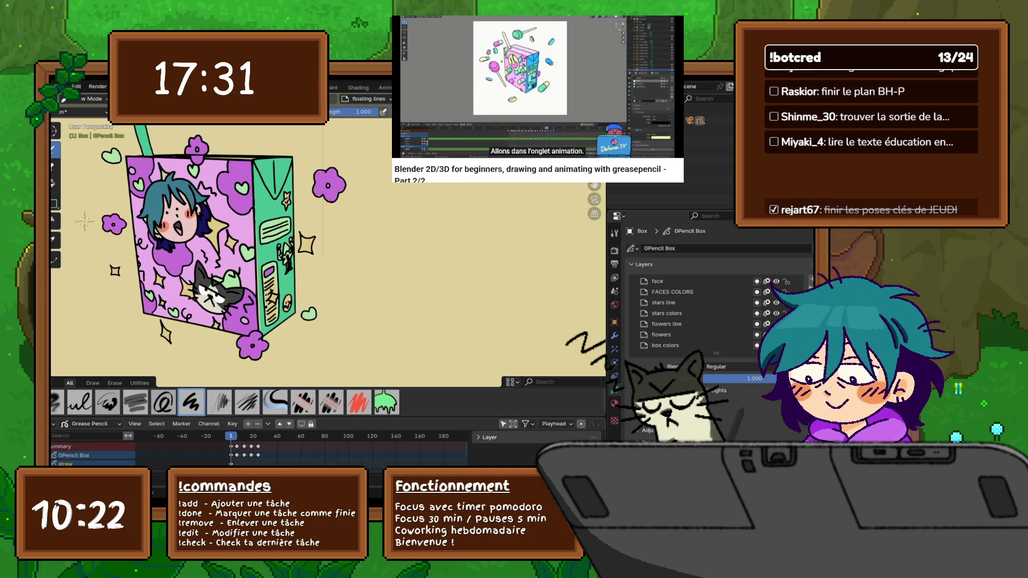
{"action": "left_click_drag", "start_coordinate": [321, 417], "coordinate": [321, 307]}
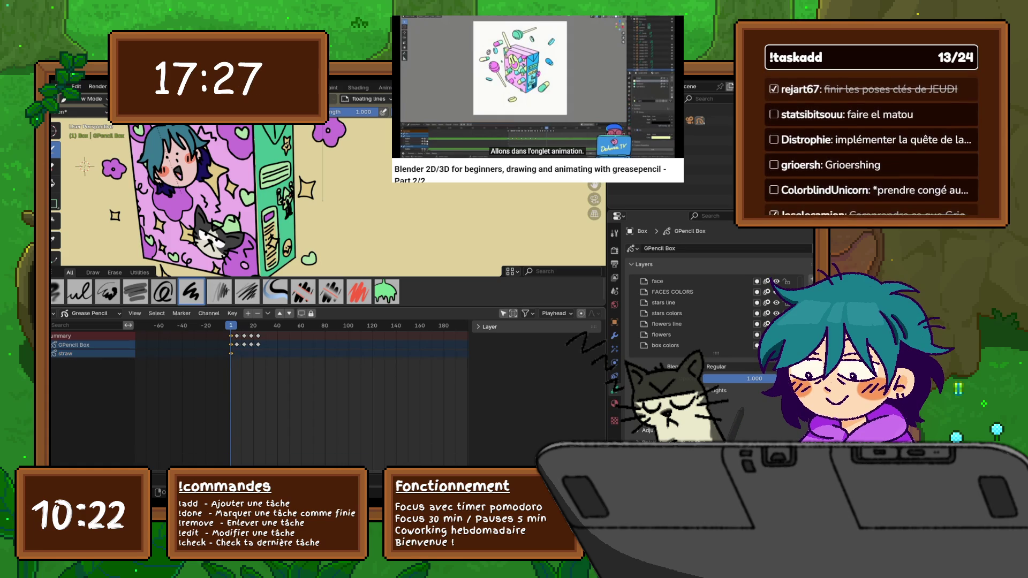
{"action": "key", "text": "ctrl+KP_Add"}
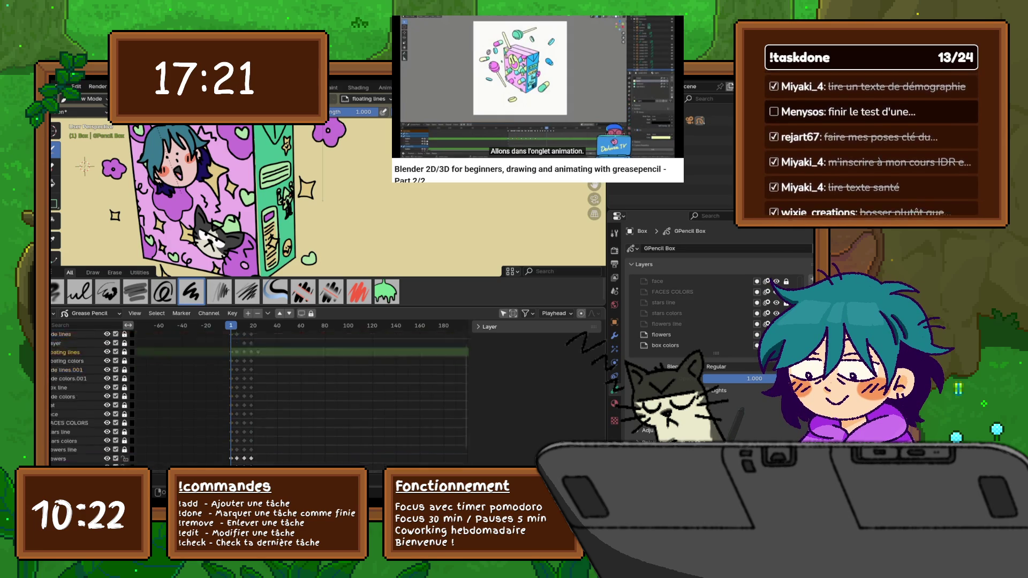
{"action": "scroll", "coordinate": [257, 393], "scroll_direction": "down", "scroll_amount": 2}
{"action": "scroll", "coordinate": [257, 394], "scroll_direction": "down", "scroll_amount": 2}
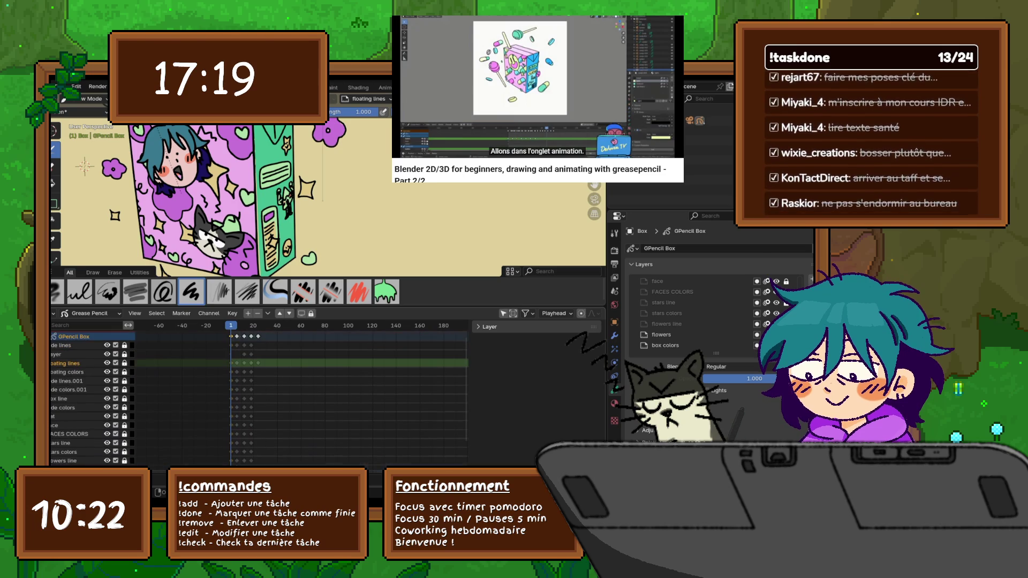
{"action": "scroll", "coordinate": [256, 393], "scroll_direction": "up", "scroll_amount": 3}
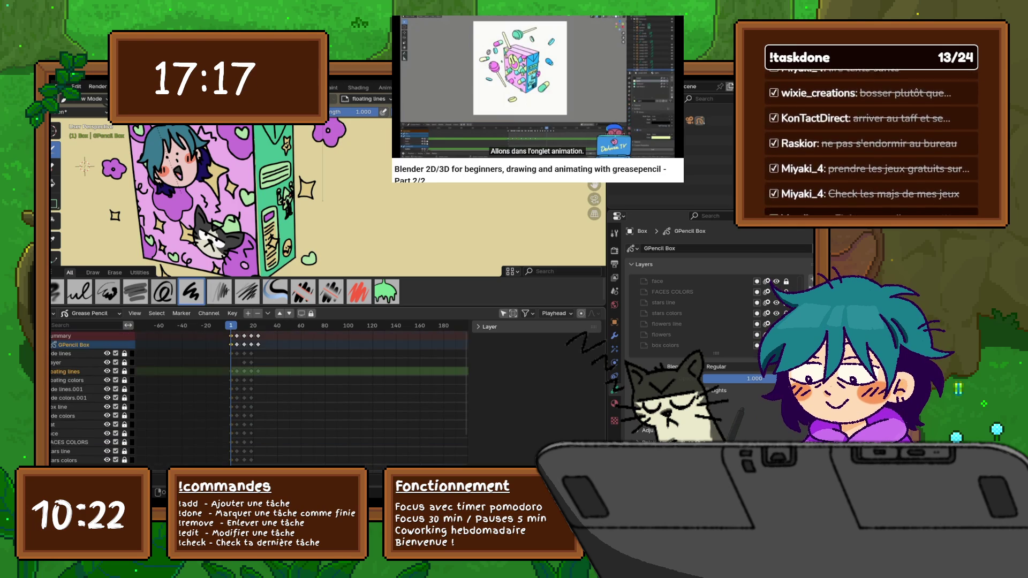
- Hide the box outline, face/cat and flower-pattern layers, enlarge the viewport and scrub the floating elements
{"action": "left_click_drag", "start_coordinate": [107, 353], "coordinate": [107, 362]}
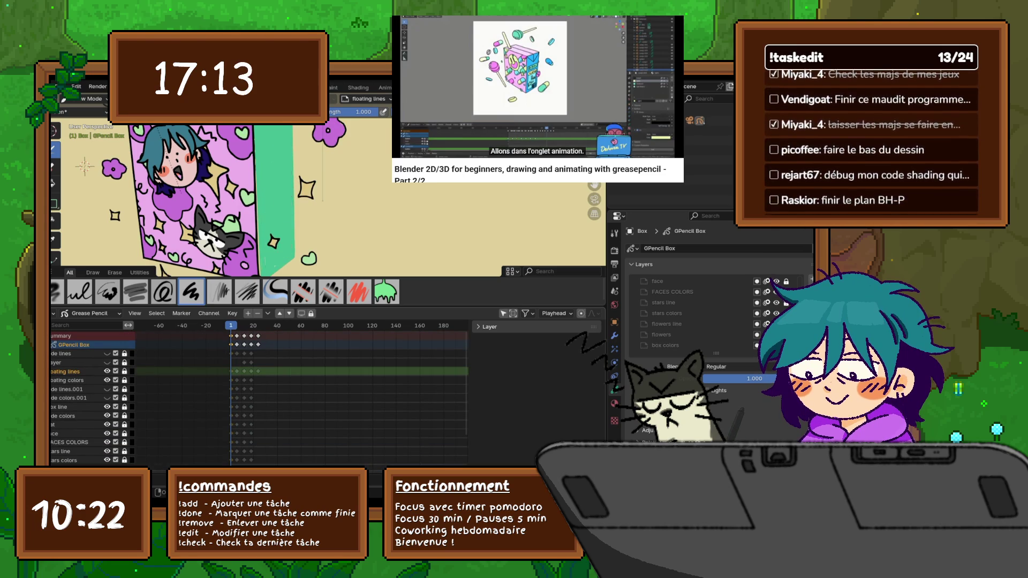
{"action": "left_click_drag", "start_coordinate": [107, 389], "coordinate": [106, 442]}
{"action": "scroll", "coordinate": [88, 394], "scroll_direction": "down", "scroll_amount": 2}
{"action": "scroll", "coordinate": [88, 394], "scroll_direction": "down", "scroll_amount": 3}
{"action": "left_click", "coordinate": [107, 432]}
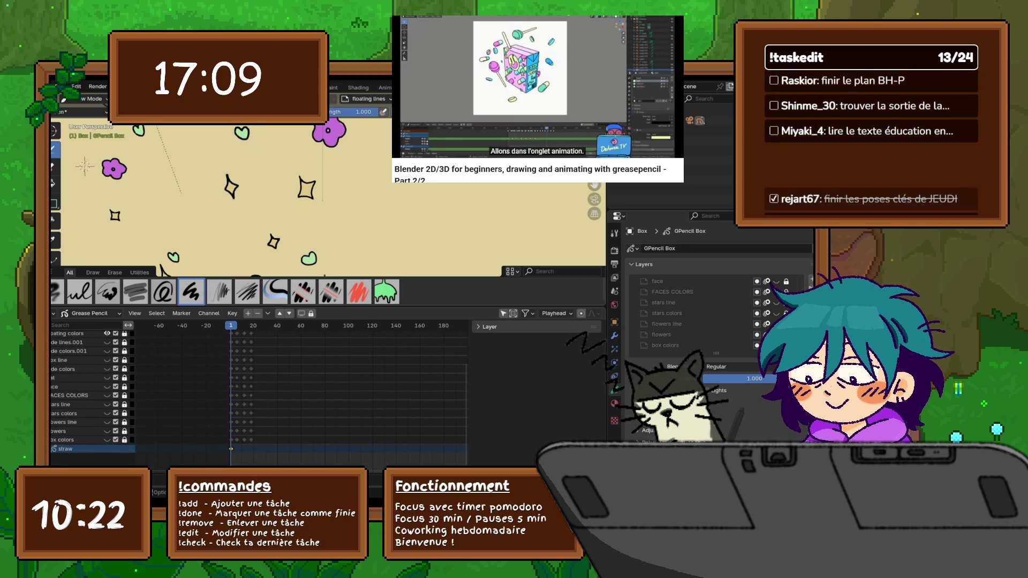
{"action": "left_click_drag", "start_coordinate": [322, 306], "coordinate": [322, 373]}
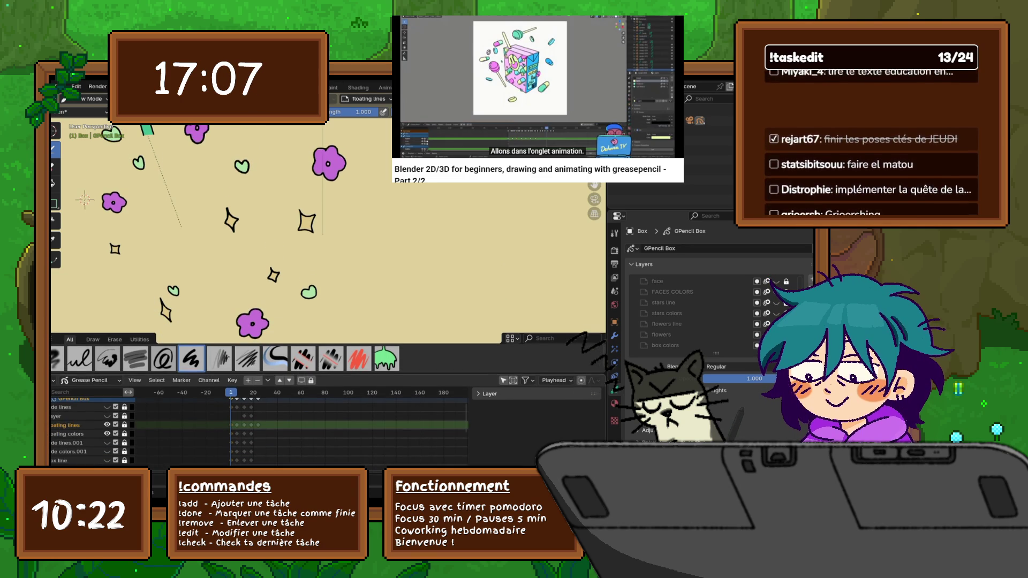
{"action": "scroll", "coordinate": [305, 426], "scroll_direction": "up", "scroll_amount": 2}
{"action": "scroll", "coordinate": [257, 429], "scroll_direction": "up", "scroll_amount": 1}
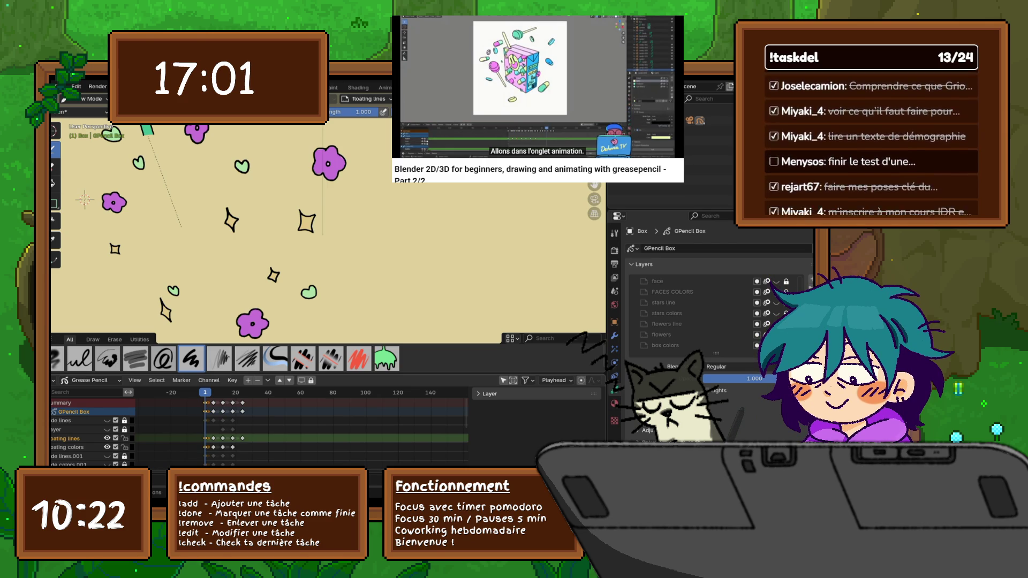
{"action": "left_click_drag", "start_coordinate": [243, 392], "coordinate": [207, 392]}
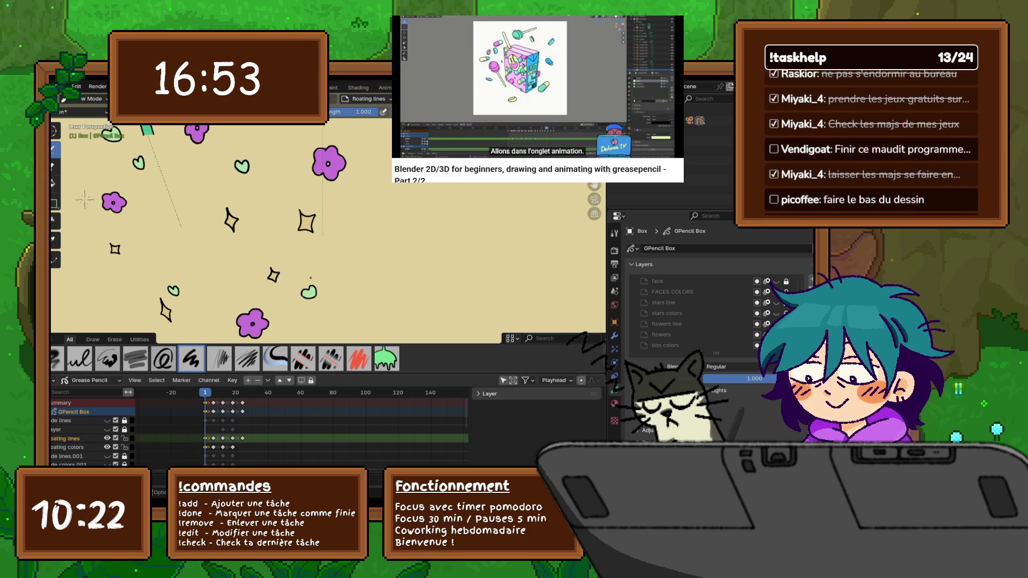
- In Edit Mode point selection, select the small heart and copy it
{"action": "left_click", "coordinate": [84, 97]}
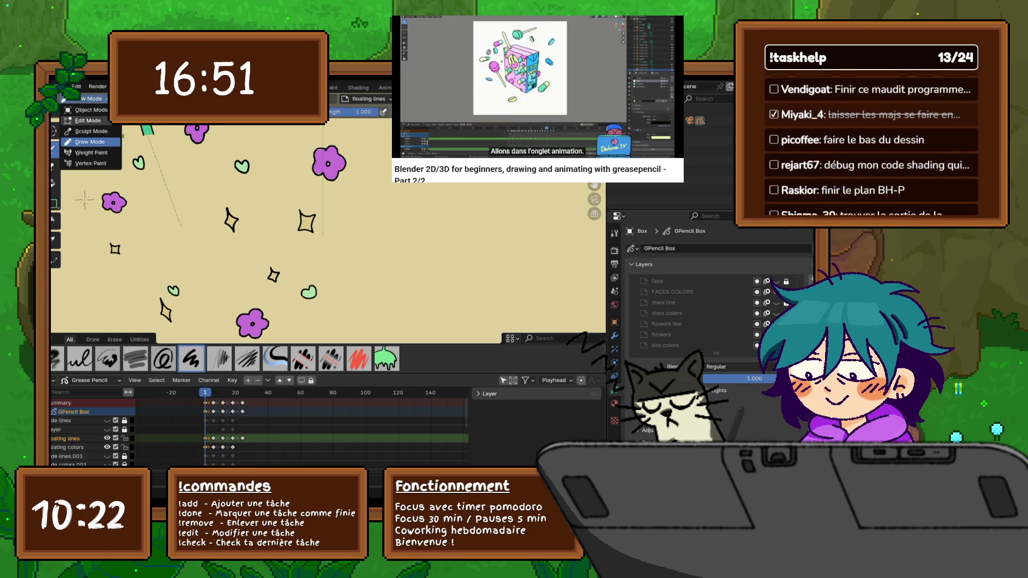
{"action": "left_click", "coordinate": [80, 115]}
{"action": "left_click", "coordinate": [308, 291]}
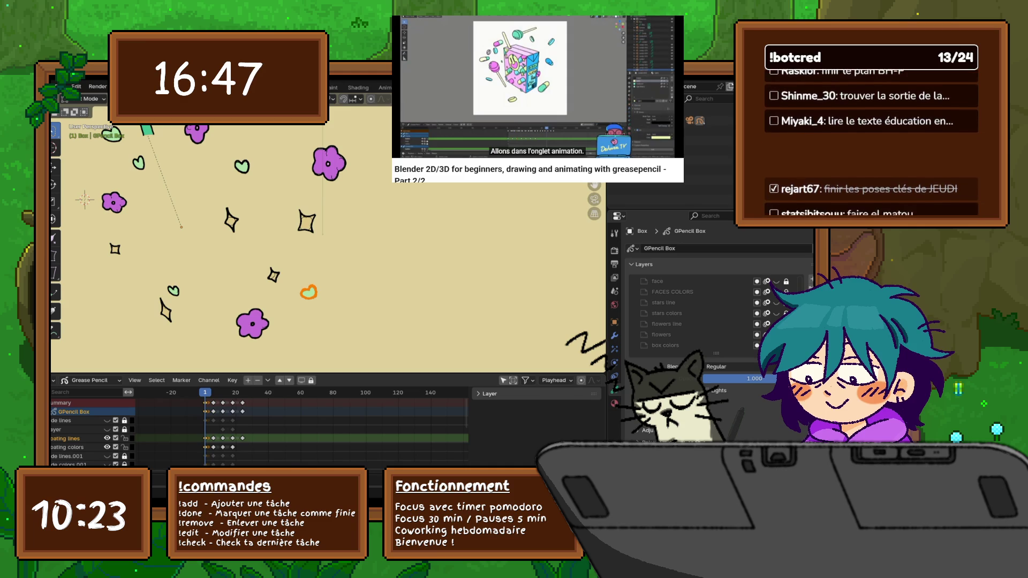
{"action": "right_click", "coordinate": [277, 244]}
{"action": "left_click", "coordinate": [276, 392]}
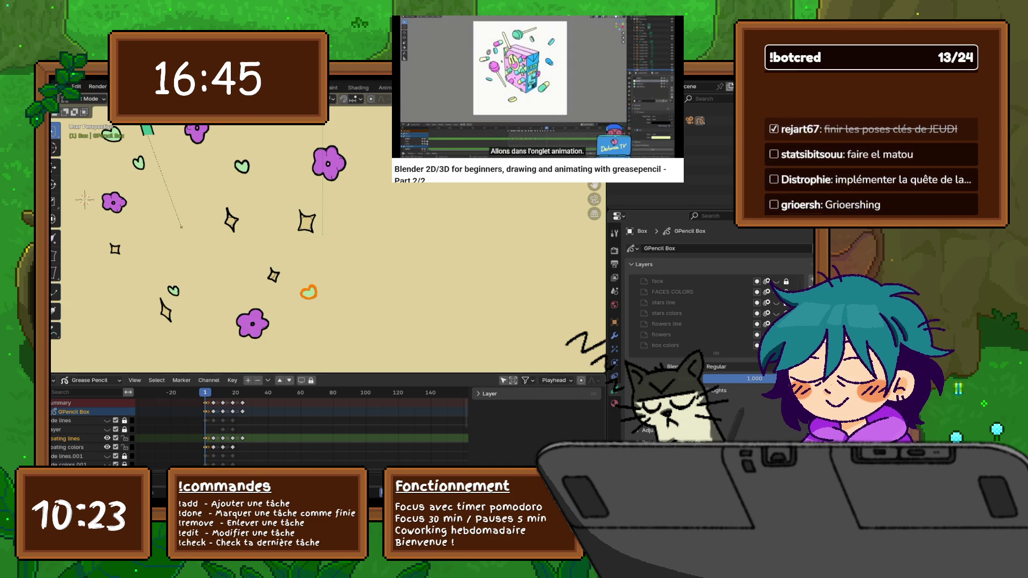
- Paste the copied heart into the next keyframe and into frame 12
{"action": "key", "text": "Up"}
{"action": "right_click", "coordinate": [277, 312]}
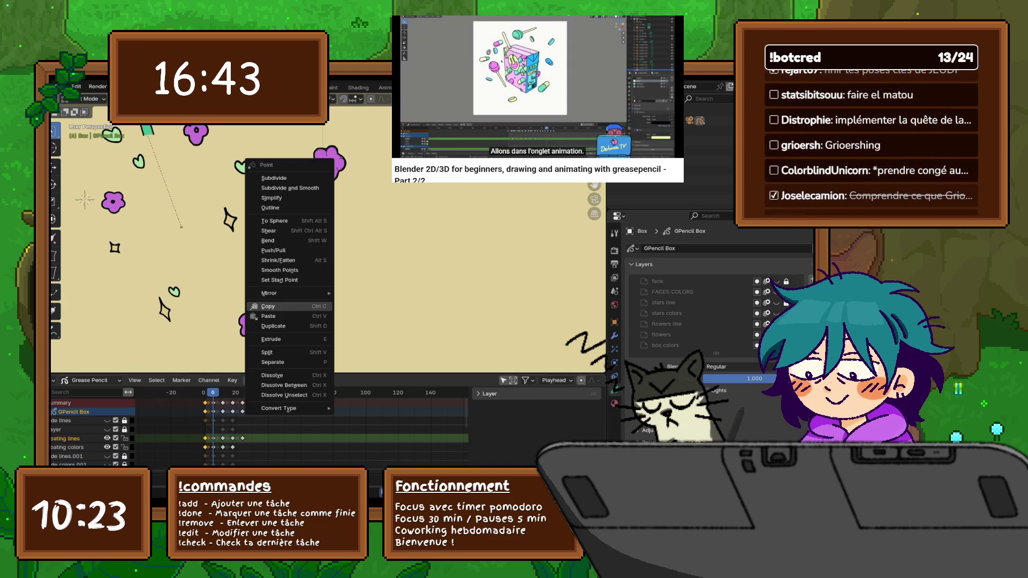
{"action": "left_click", "coordinate": [277, 311]}
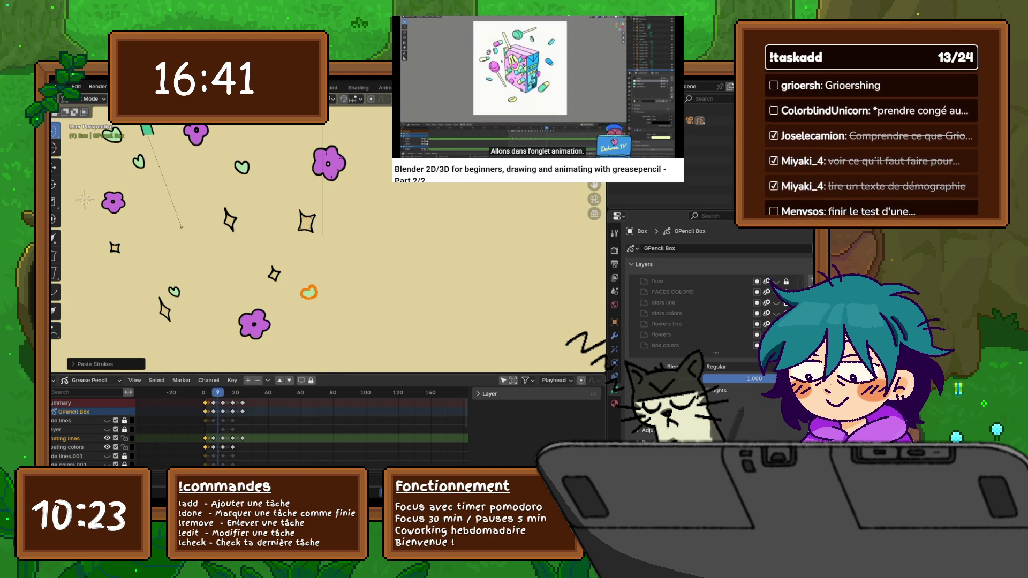
{"action": "key", "text": "Up"}
{"action": "right_click", "coordinate": [276, 307]}
{"action": "left_click", "coordinate": [276, 306]}
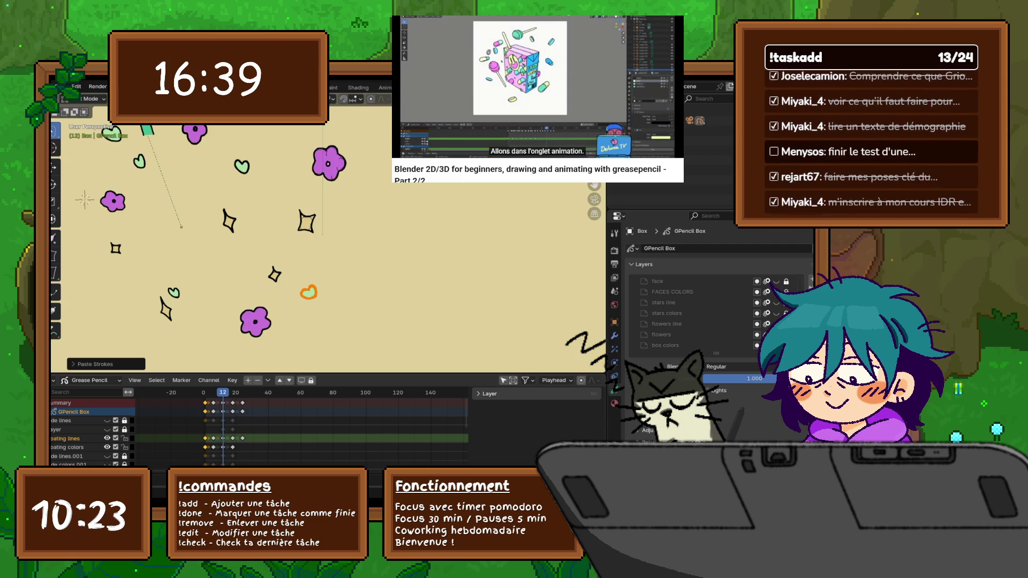
- At frame 18, delete the old heart and paste the copied one in its place
{"action": "key", "text": "Up"}
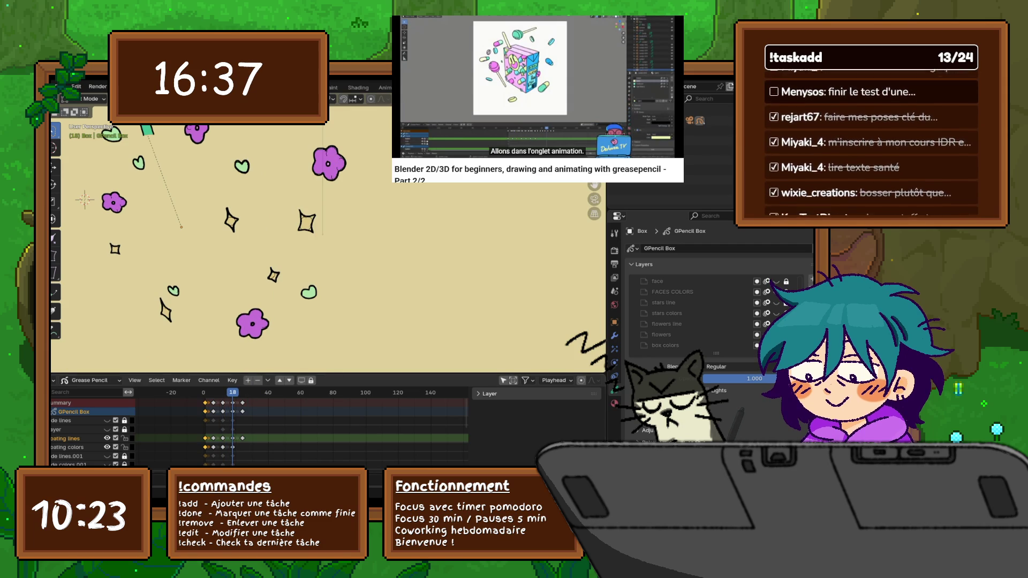
{"action": "left_click", "coordinate": [309, 292]}
{"action": "right_click", "coordinate": [308, 291]}
{"action": "left_click", "coordinate": [274, 337]}
{"action": "right_click", "coordinate": [265, 294]}
{"action": "left_click", "coordinate": [265, 295]}
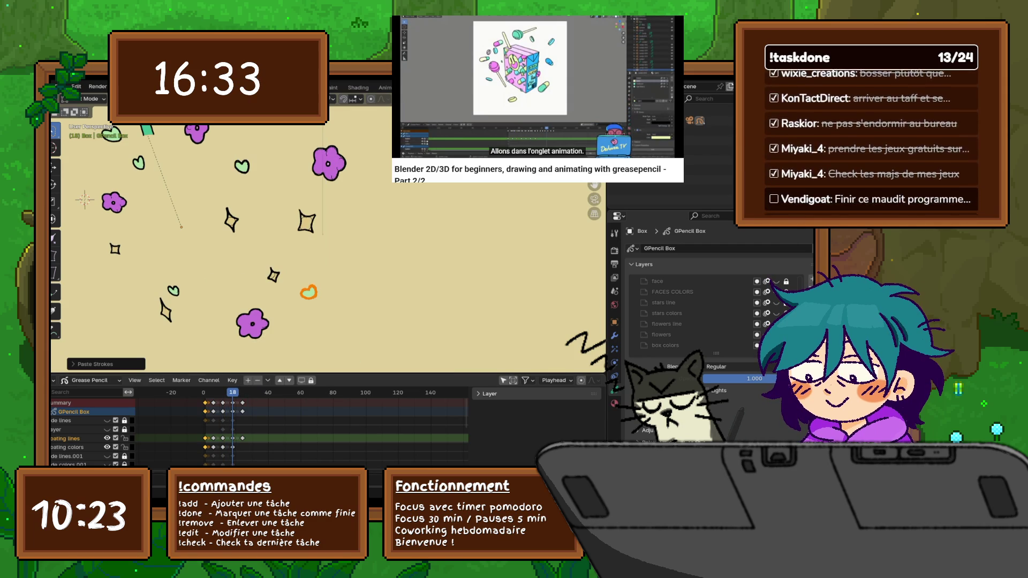
- Replace the heart at frame 24 with the copy, return to frame 18 and pause the tutorial
{"action": "key", "text": "Up"}
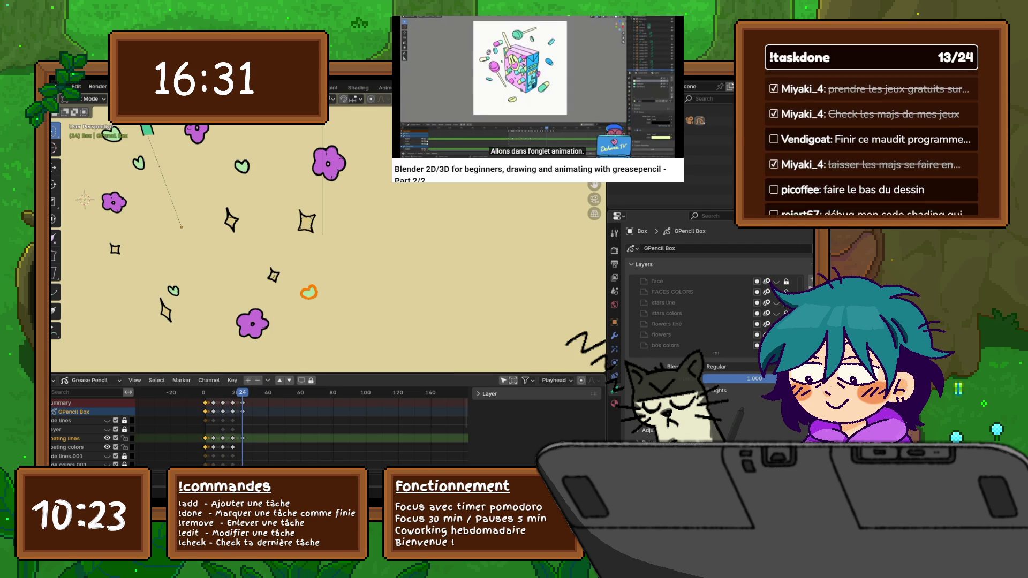
{"action": "right_click", "coordinate": [265, 297]}
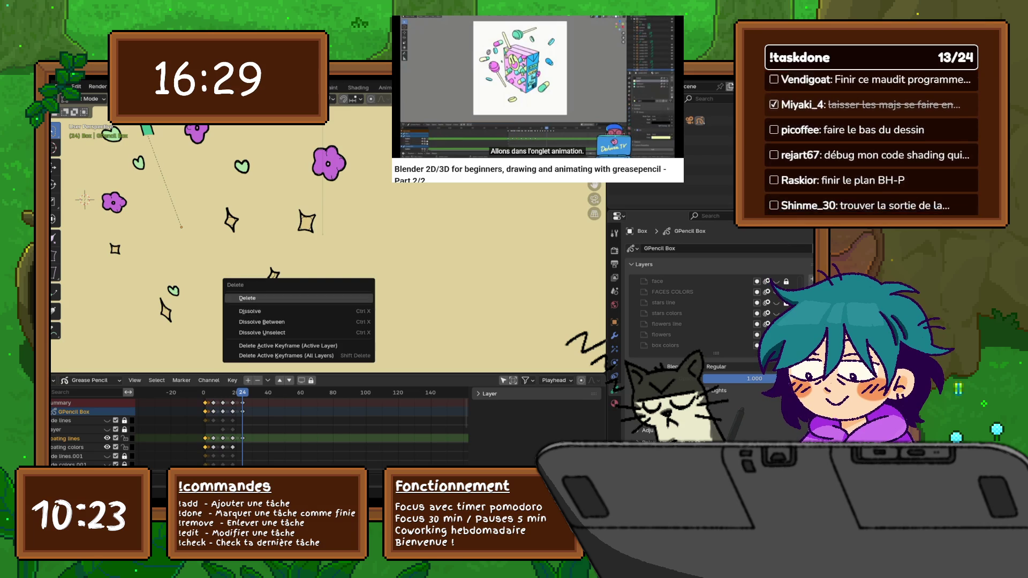
{"action": "key", "text": "Escape"}
{"action": "right_click", "coordinate": [265, 277]}
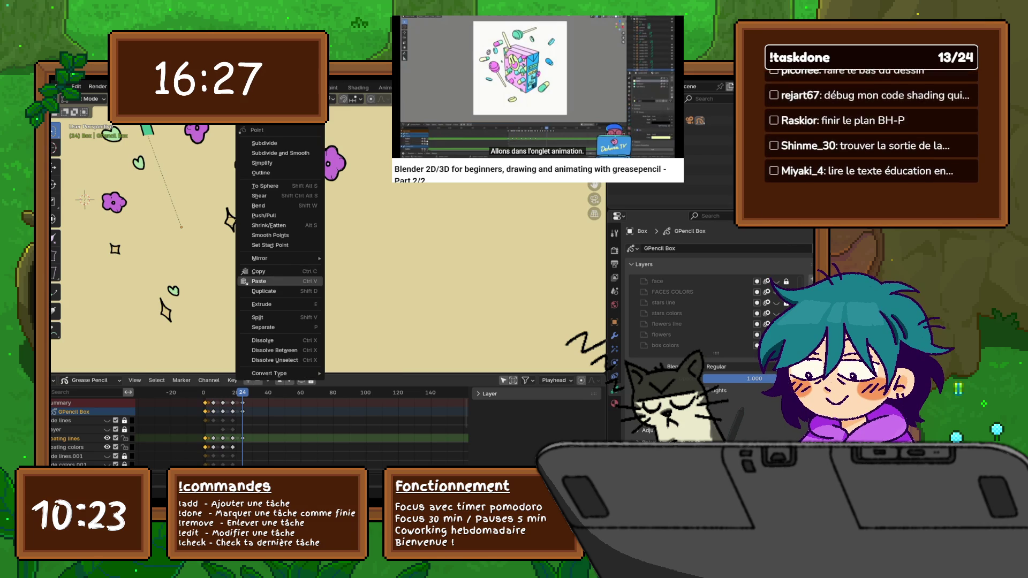
{"action": "left_click", "coordinate": [265, 277]}
{"action": "key", "text": "Down"}
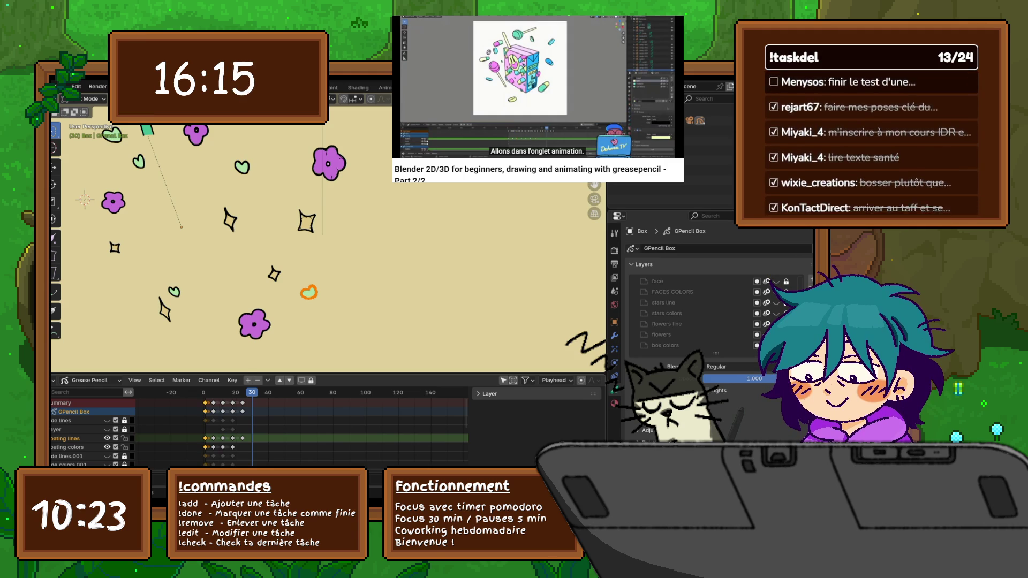
{"action": "left_click", "coordinate": [399, 149]}
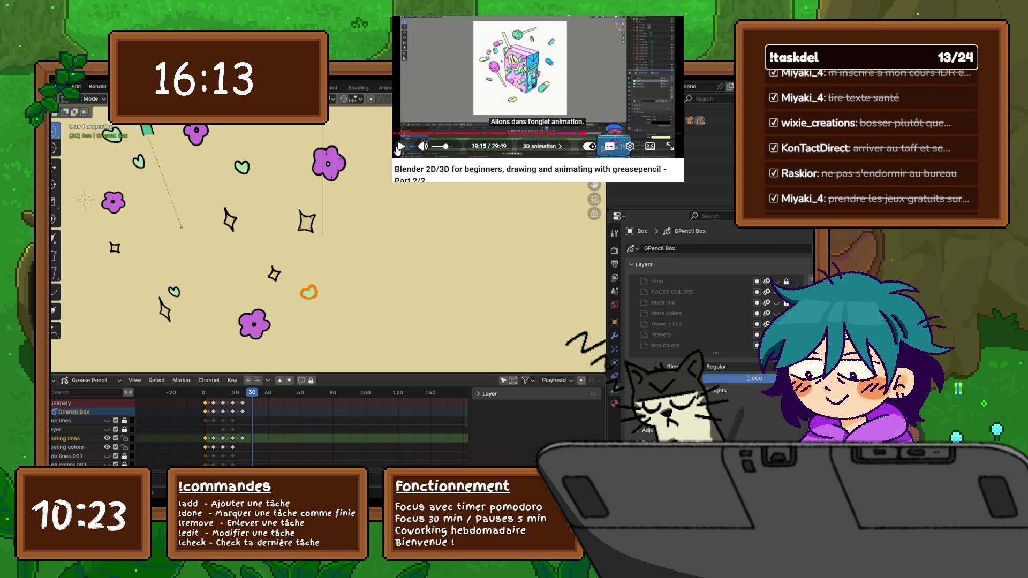
- Rewind the tutorial, rotate the view, then browse the File and Edit menus for undo/history commands
{"action": "left_click", "coordinate": [552, 137]}
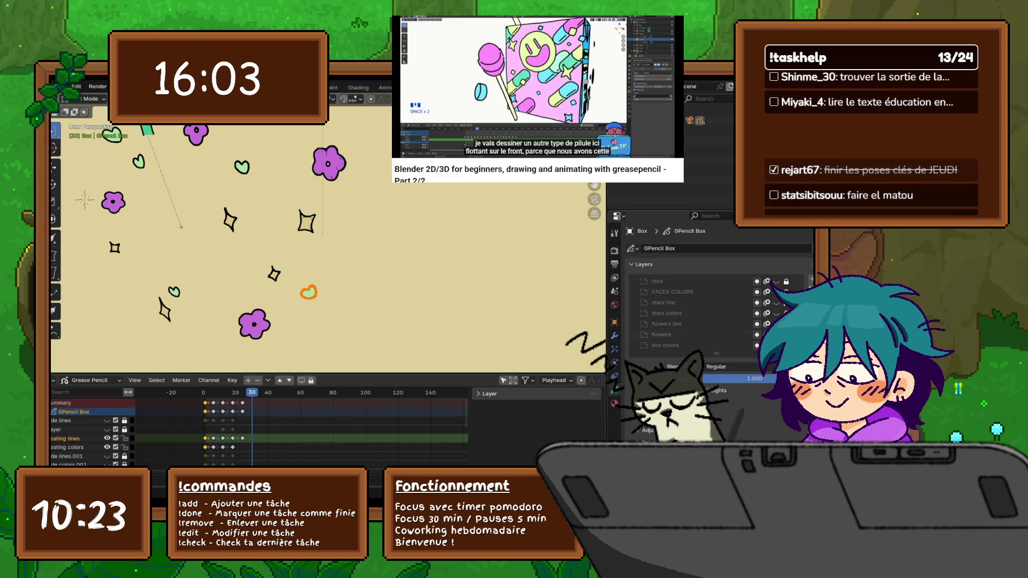
{"action": "scroll", "coordinate": [84, 199], "scroll_direction": "up", "scroll_amount": 1}
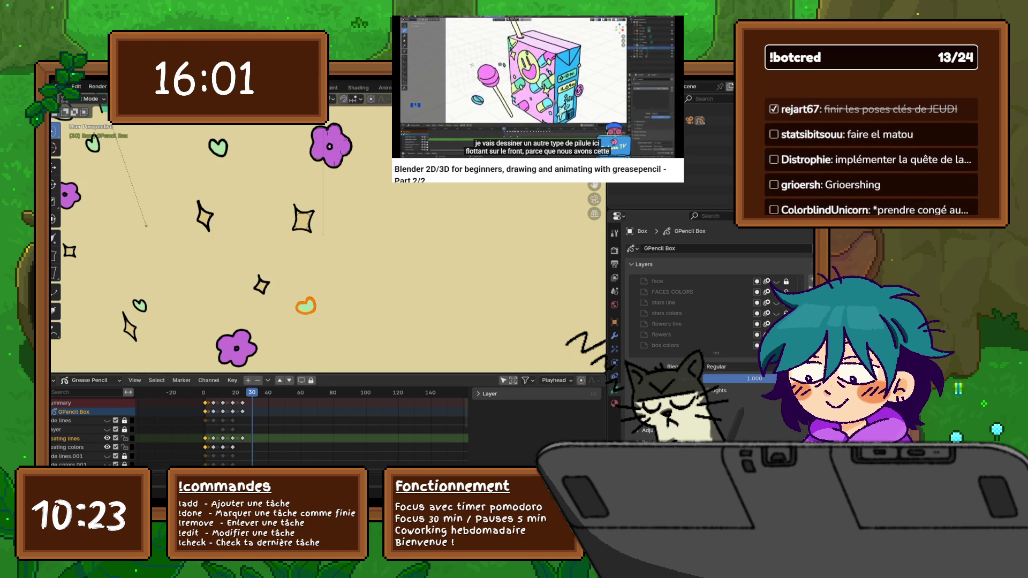
{"action": "middle_click_drag", "start_coordinate": [322, 241], "coordinate": [258, 241]}
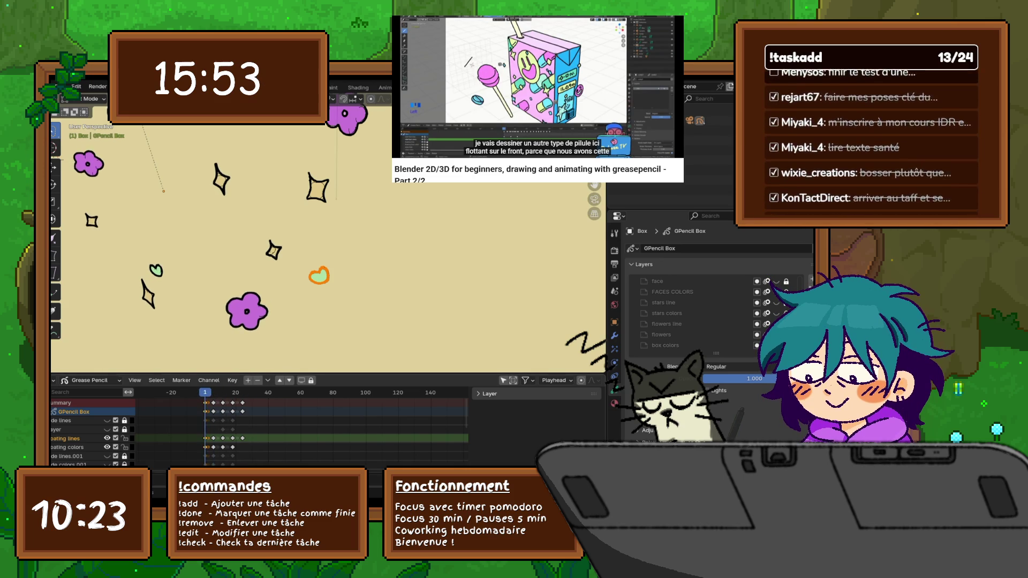
{"action": "right_click", "coordinate": [265, 317]}
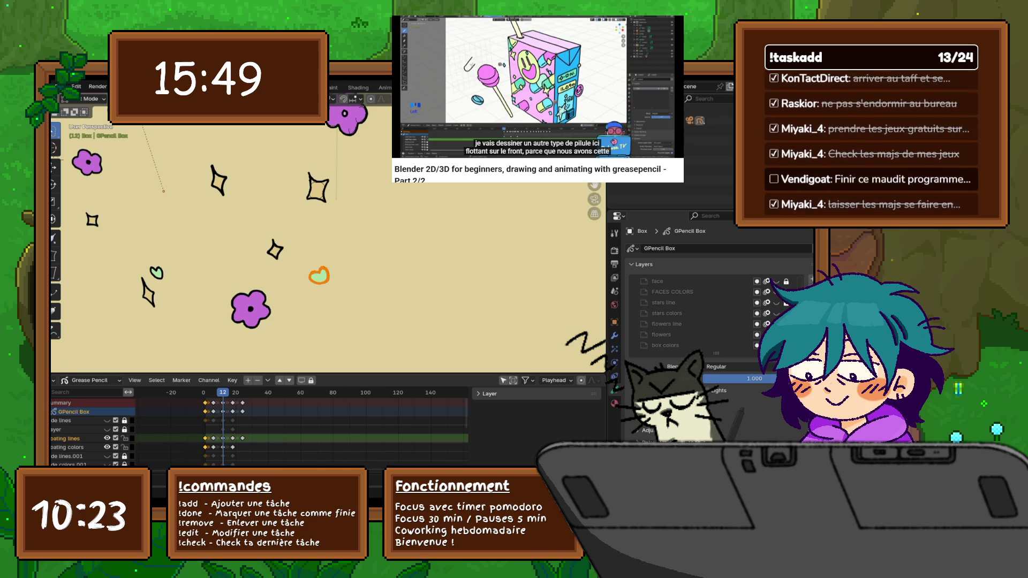
{"action": "left_click", "coordinate": [60, 87]}
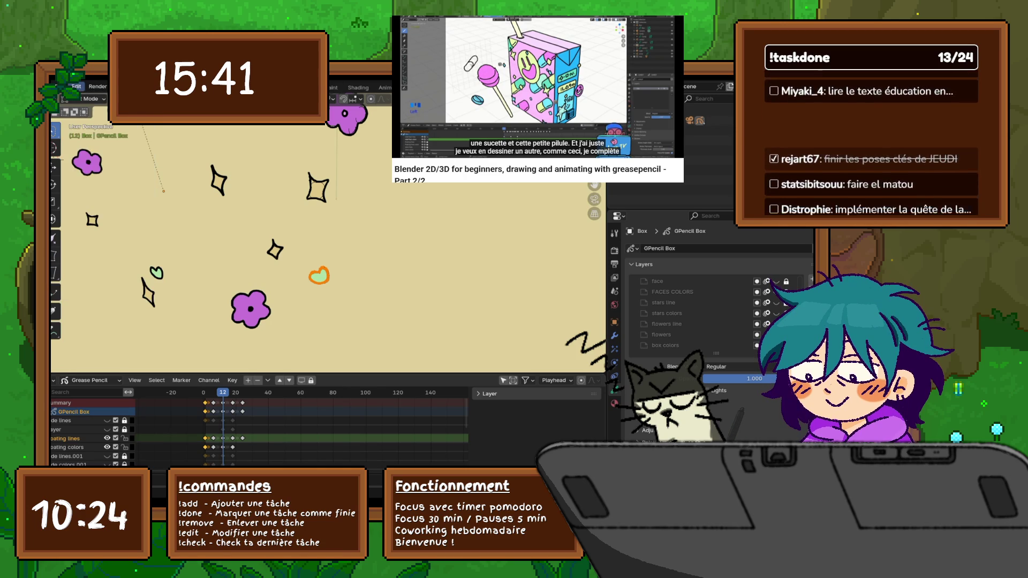
{"action": "left_click", "coordinate": [76, 86]}
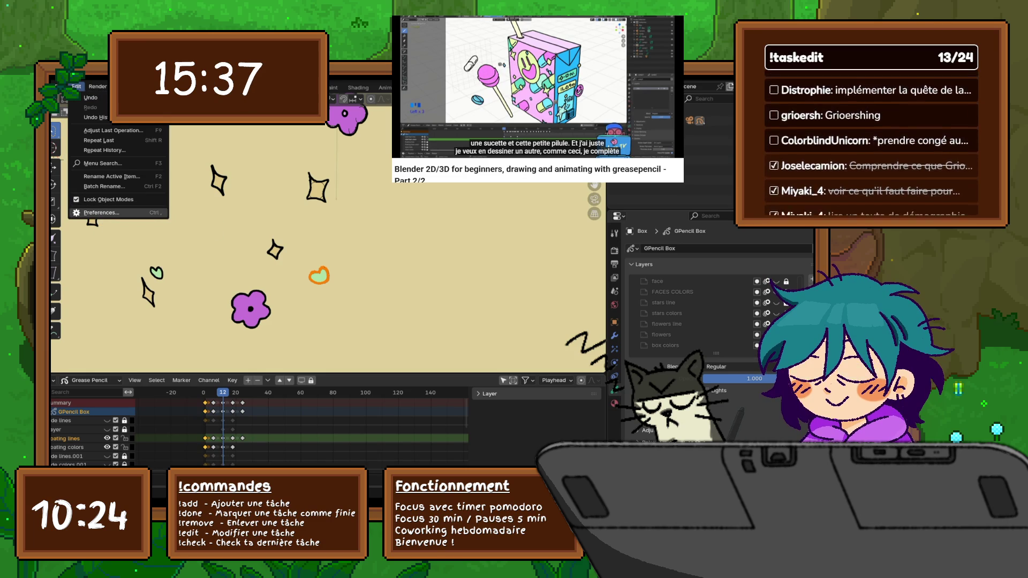
- Dismiss the Edit menu, reopen its undo and history commands, then close it again
{"action": "key", "text": "Escape"}
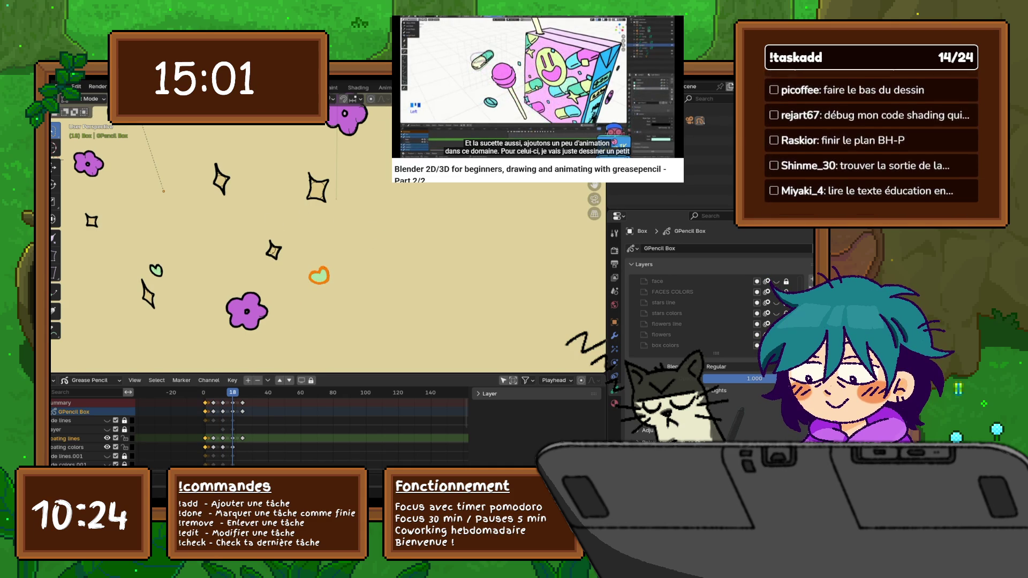
{"action": "left_click", "coordinate": [58, 87]}
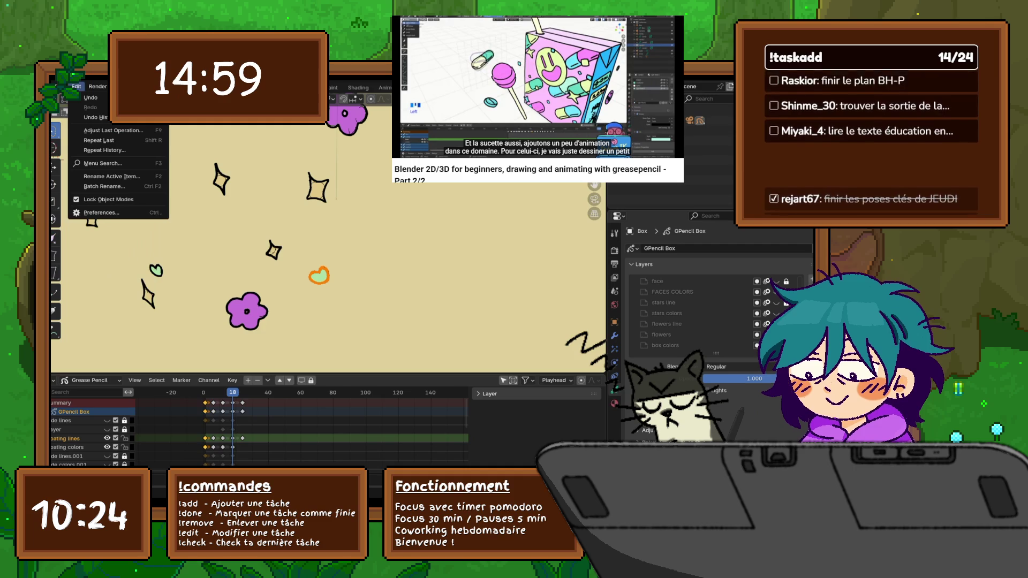
{"action": "key", "text": "Escape"}
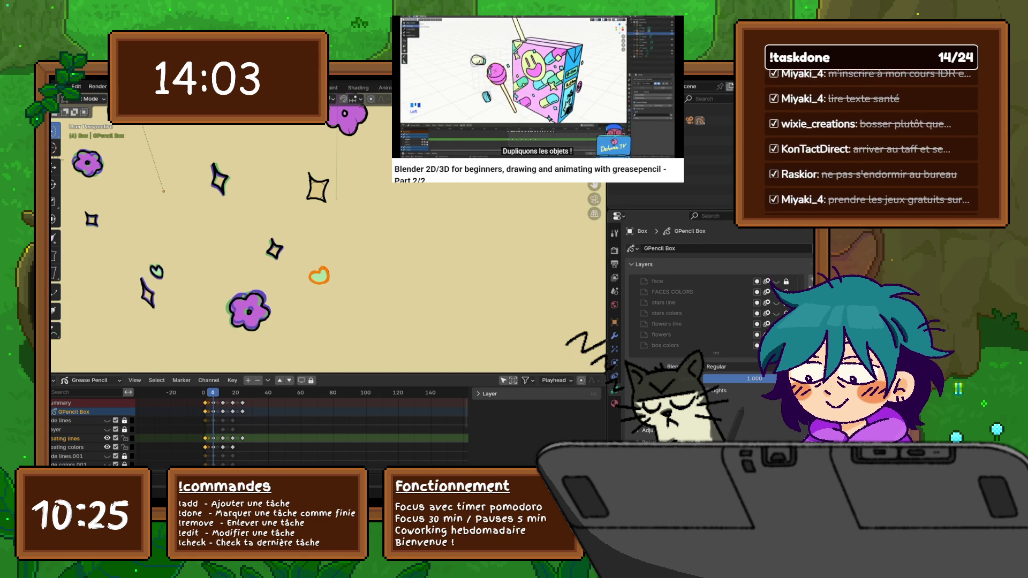
{"action": "scroll", "coordinate": [345, 225], "scroll_direction": "up", "scroll_amount": 5}
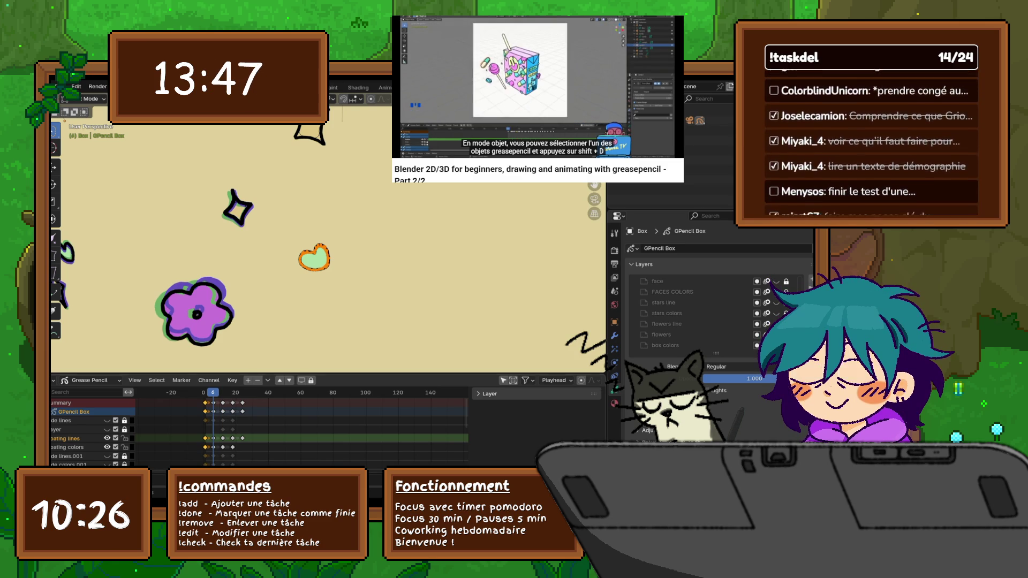
- At frame 12, nudge the heart to a new position and tilt it slightly
{"action": "key", "text": "Up"}
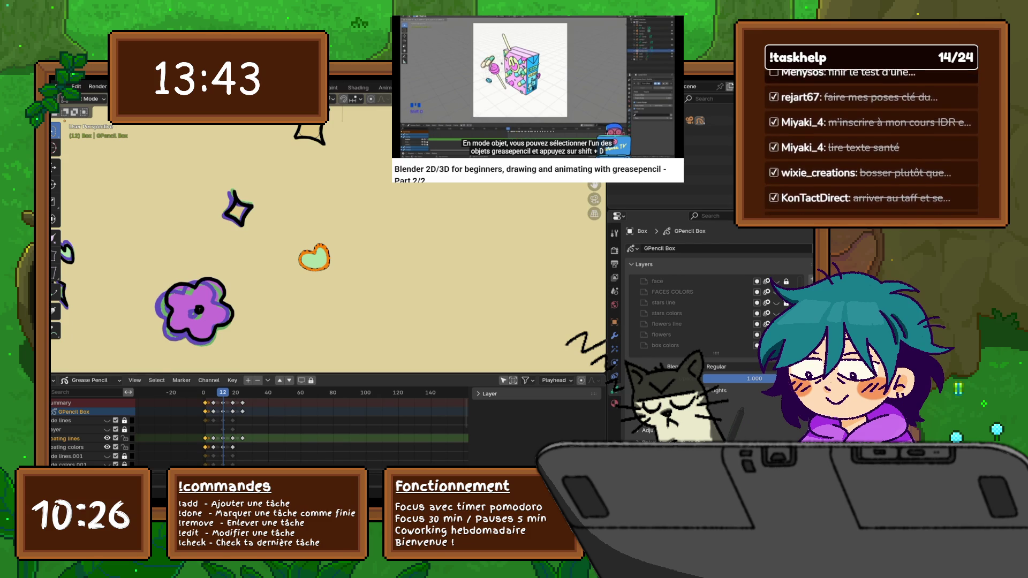
{"action": "key", "text": "shift+d"}
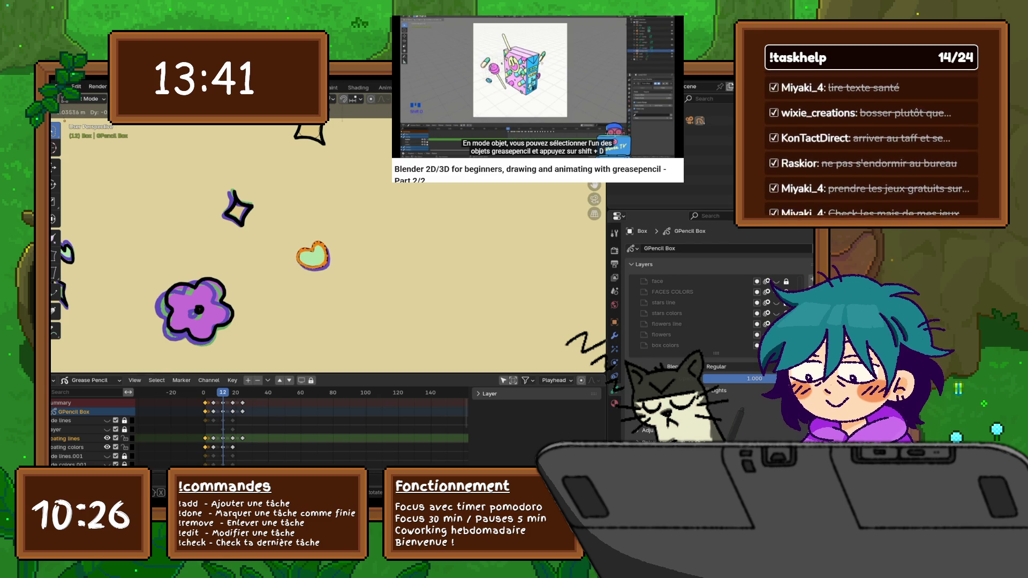
{"action": "key", "text": "Return"}
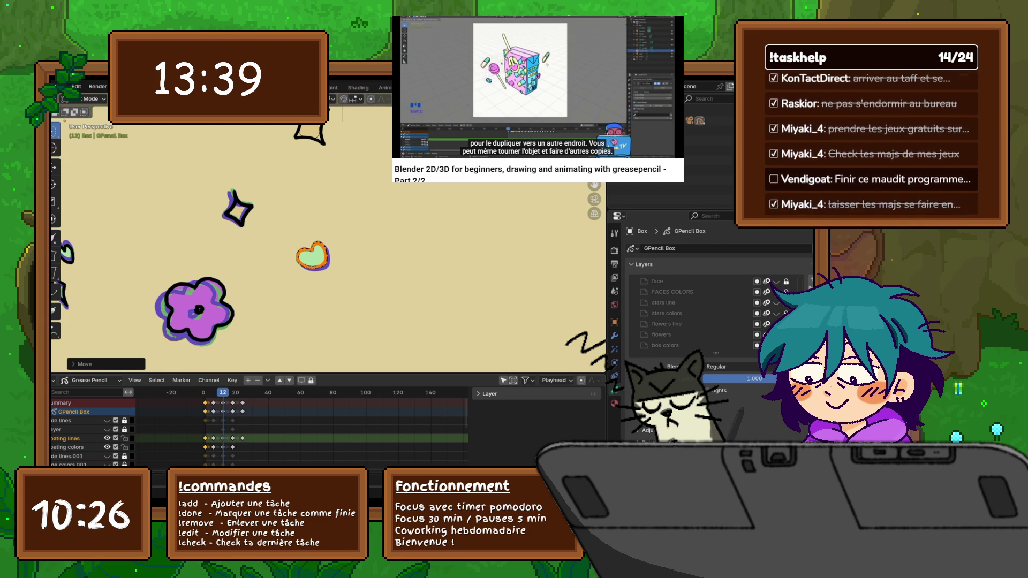
{"action": "key", "text": "r"}
{"action": "key", "text": "Return"}
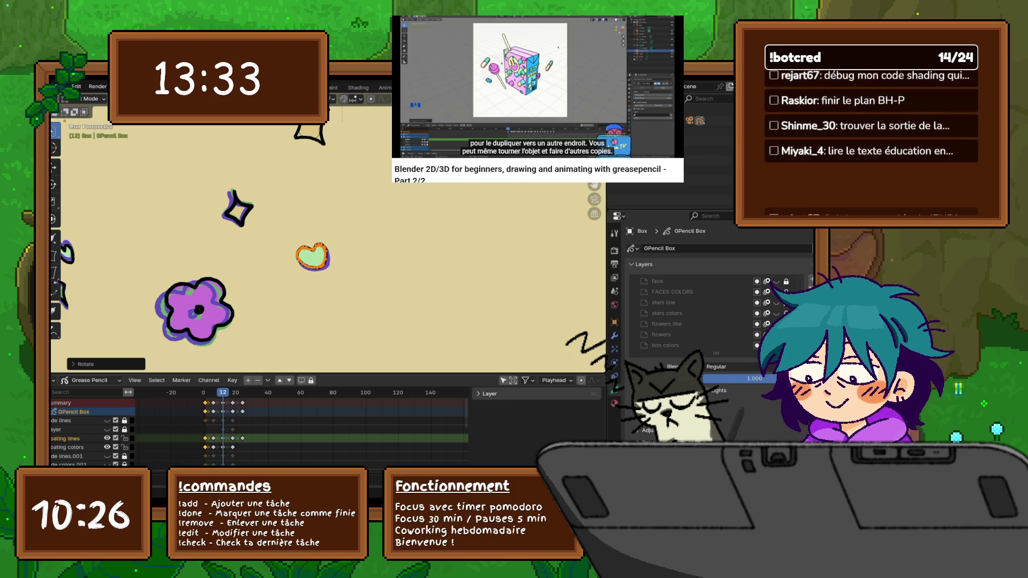
{"action": "key", "text": "g"}
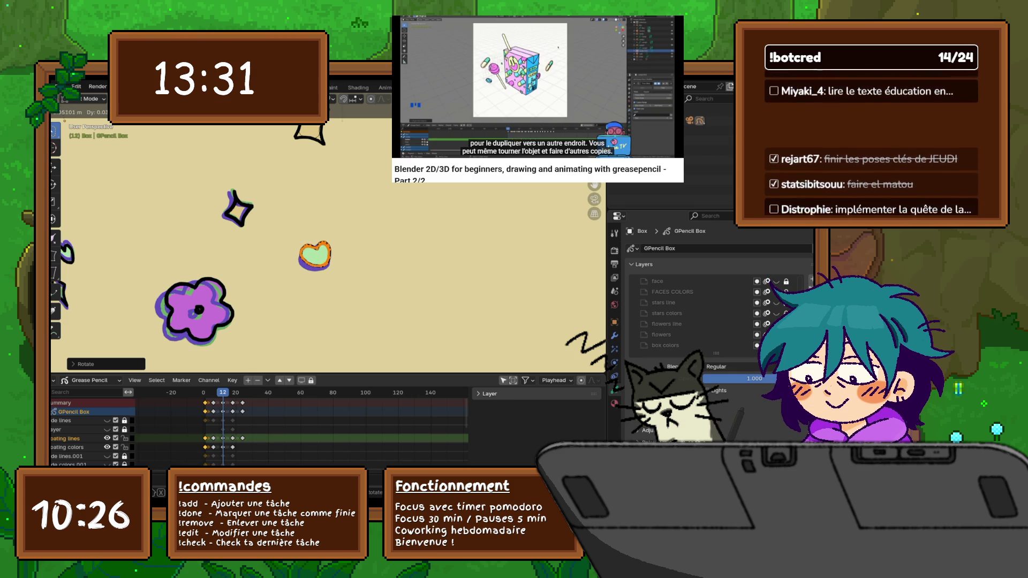
{"action": "key", "text": "Return"}
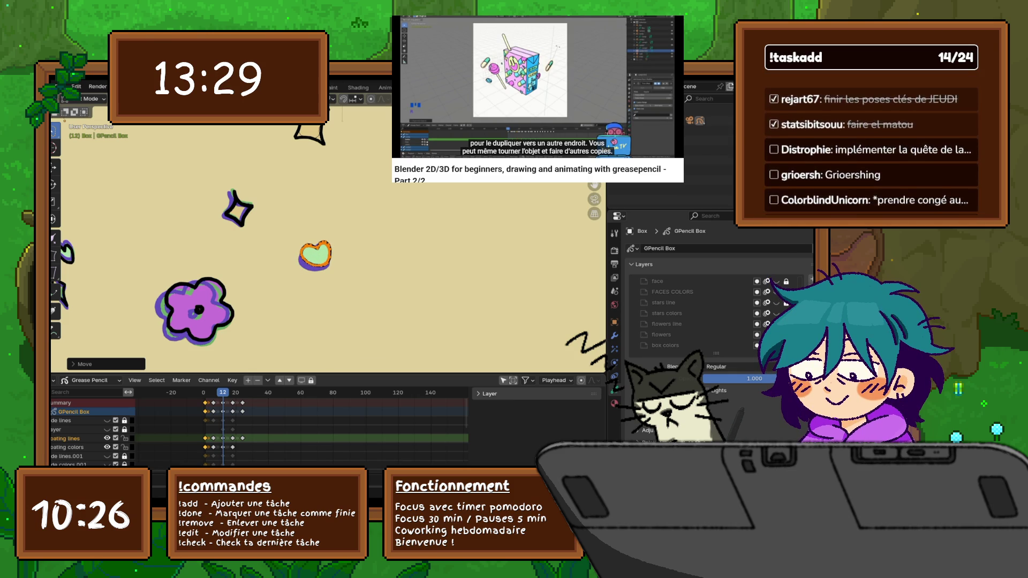
- At frame 6, shift and tilt the heart into a slightly different pose
{"action": "key", "text": "space"}
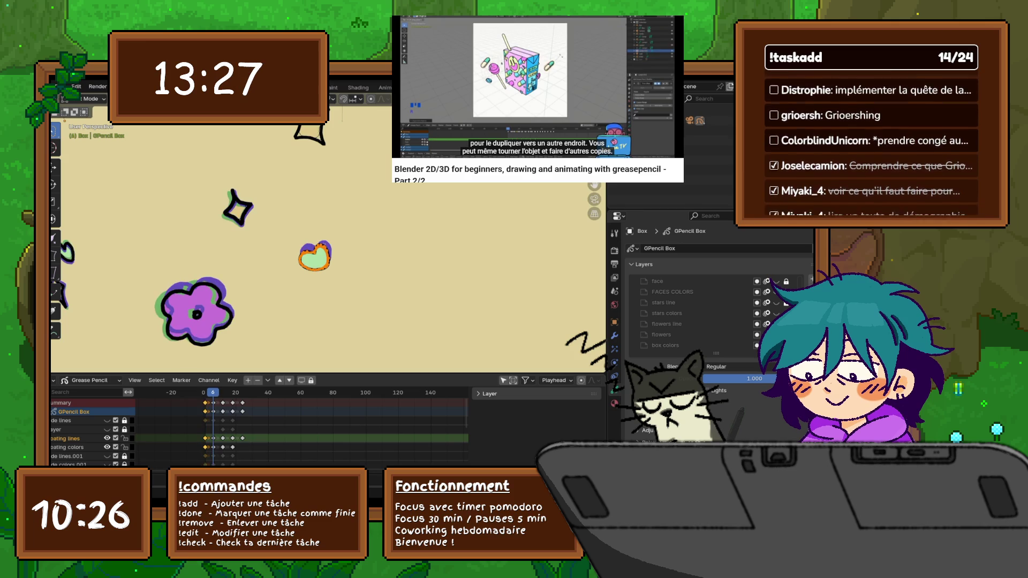
{"action": "key", "text": "g"}
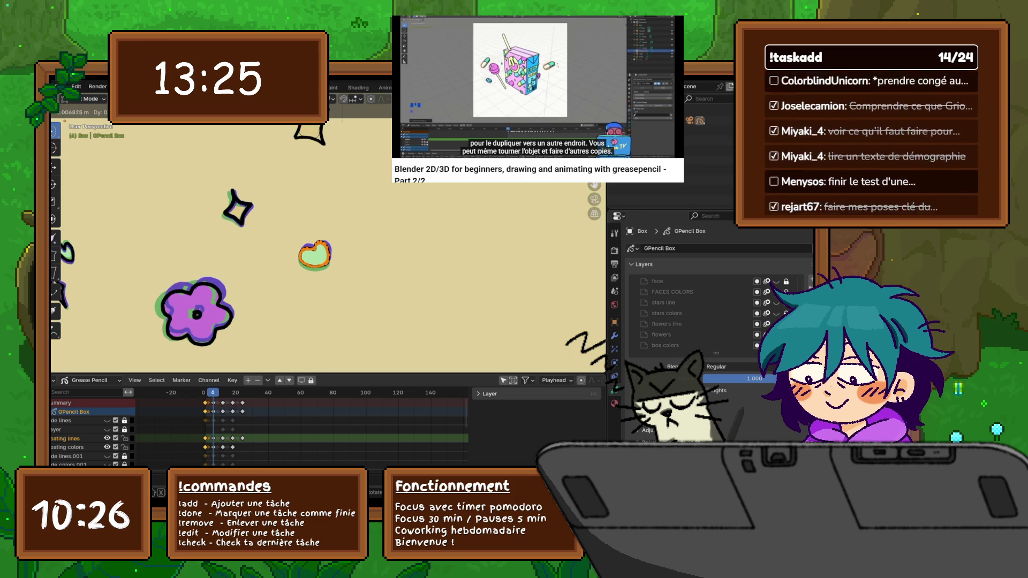
{"action": "key", "text": "Return"}
{"action": "key", "text": "g"}
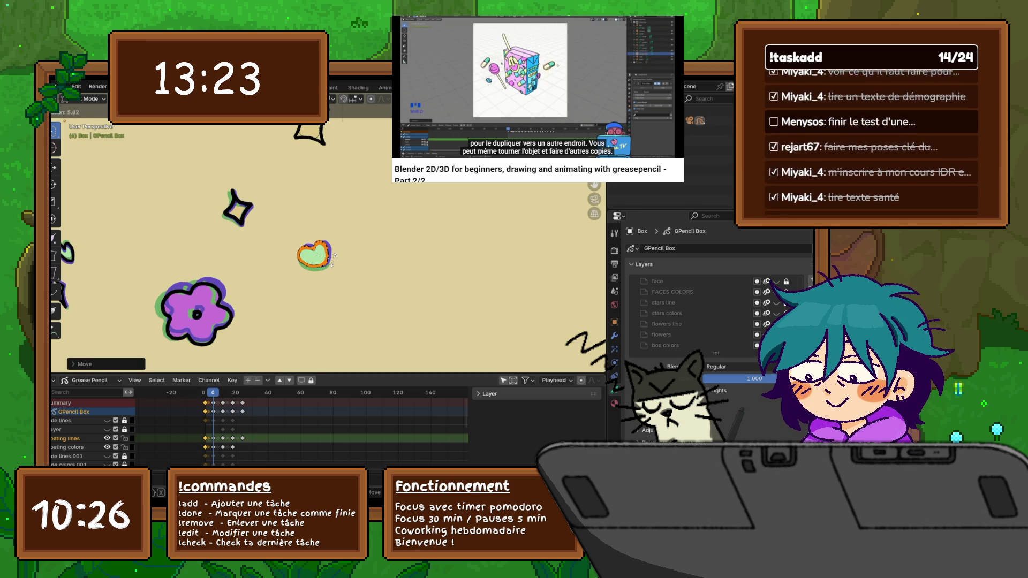
{"action": "key", "text": "r"}
{"action": "key", "text": "Return"}
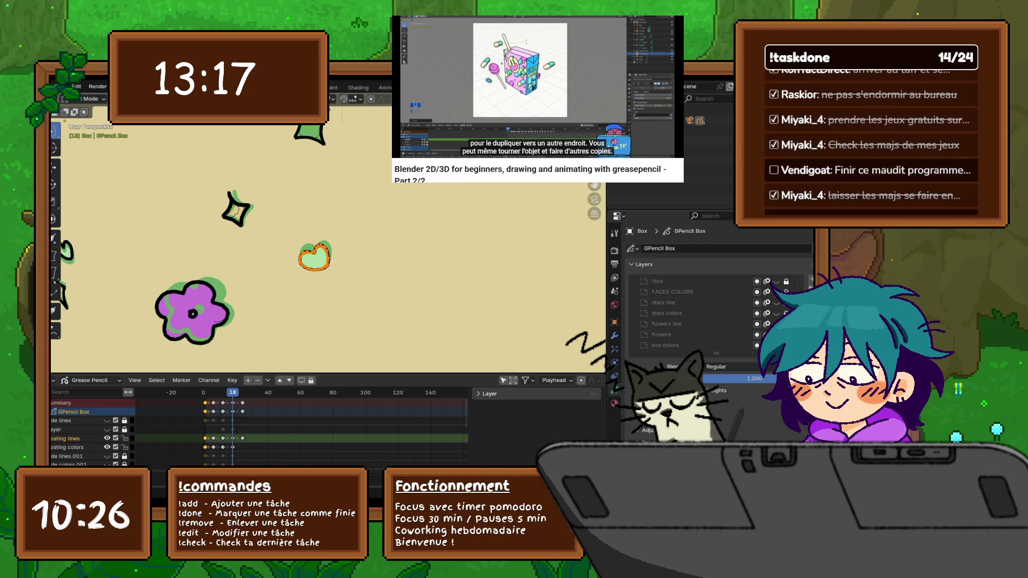
- At frame 18, shift and tilt the heart, deselect it and step back to frame 12
{"action": "key", "text": "g"}
{"action": "key", "text": "Return"}
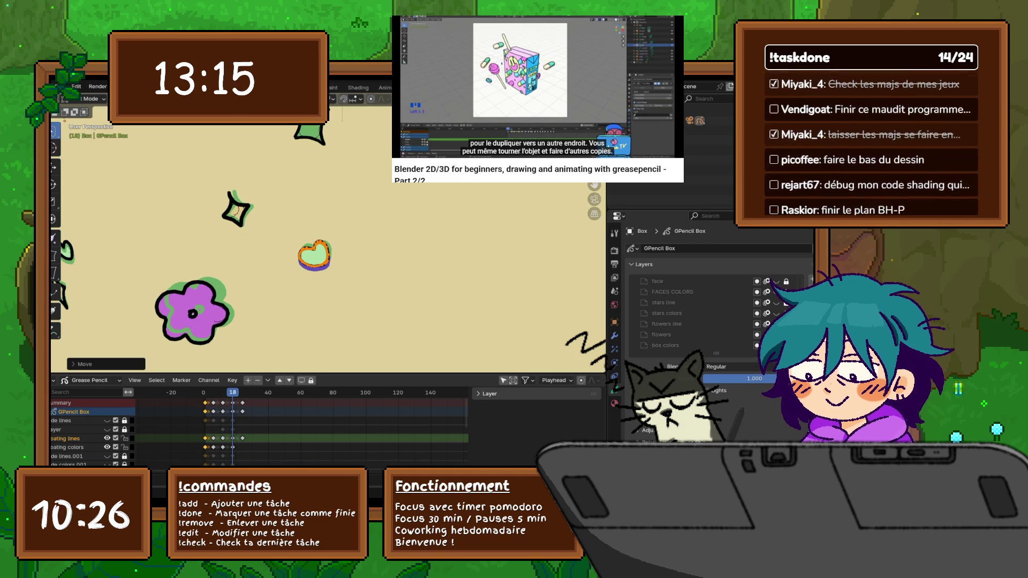
{"action": "key", "text": "r"}
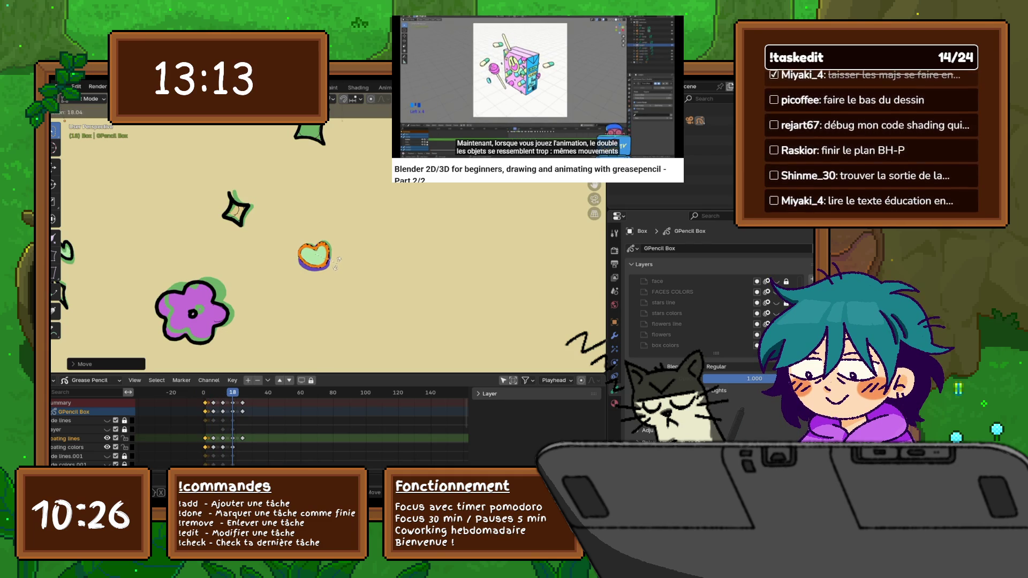
{"action": "key", "text": "Return"}
{"action": "key", "text": "alt+a"}
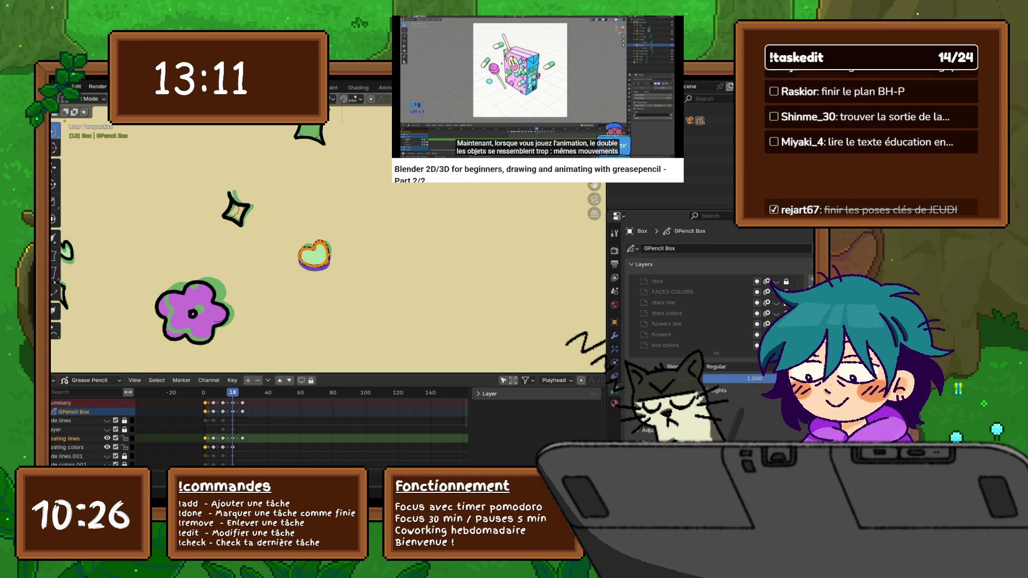
{"action": "key", "text": "r"}
{"action": "key", "text": "Escape"}
{"action": "key", "text": "space"}
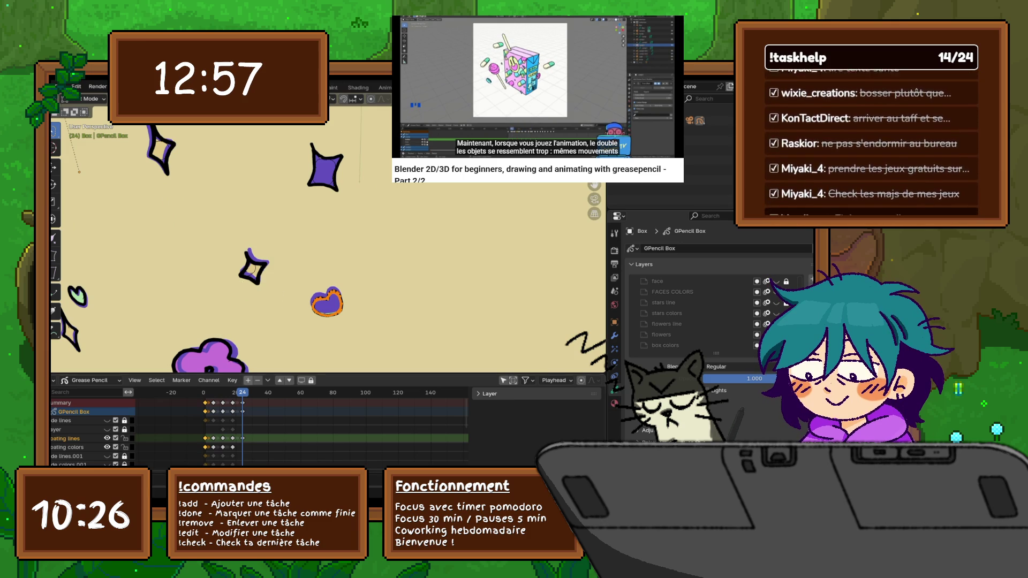
- Play the animation from the start, select the central star and move to frame 12
{"action": "key", "text": "shift+Left"}
{"action": "key", "text": "Right"}
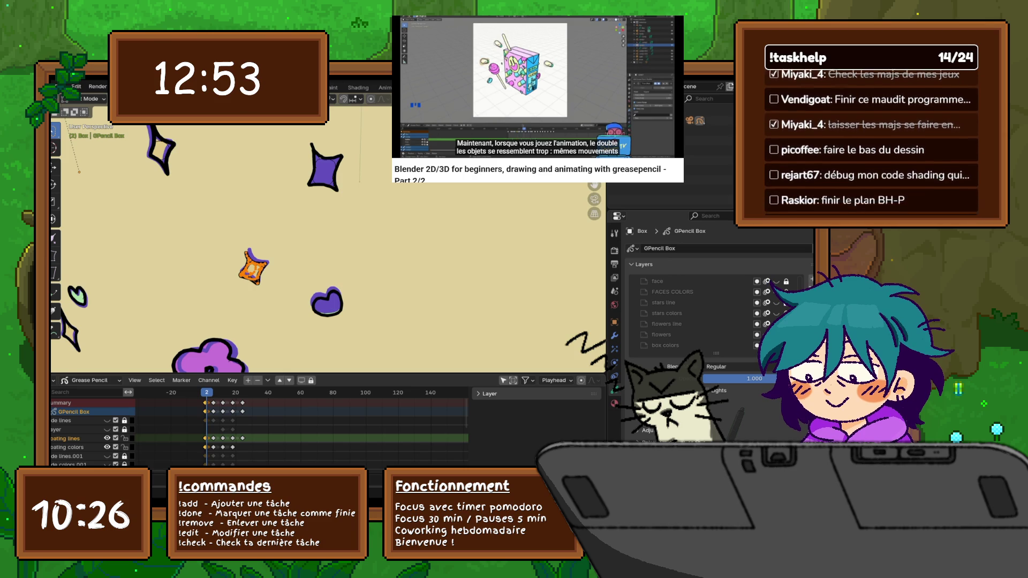
{"action": "key", "text": "space"}
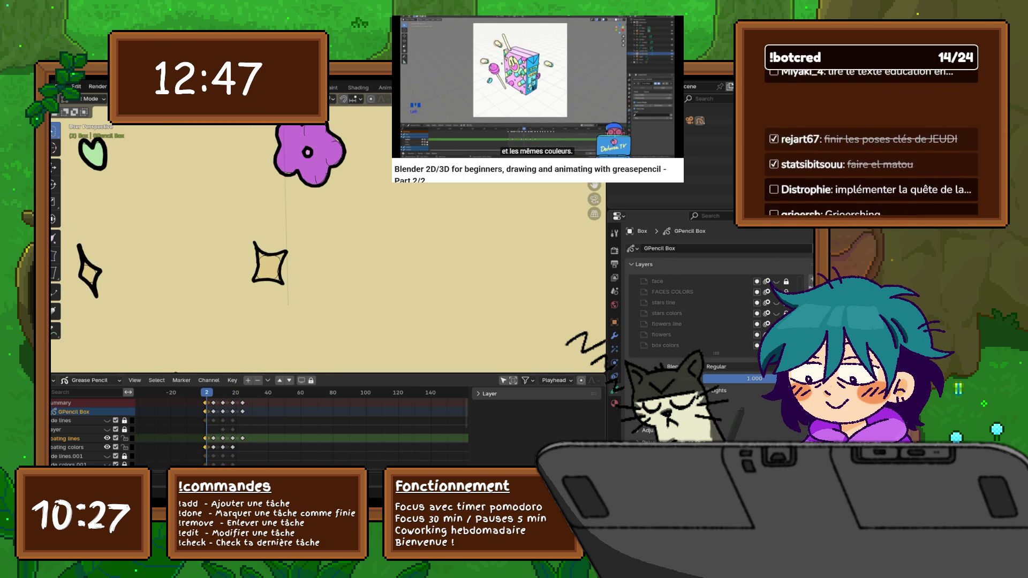
{"action": "key", "text": "Tab"}
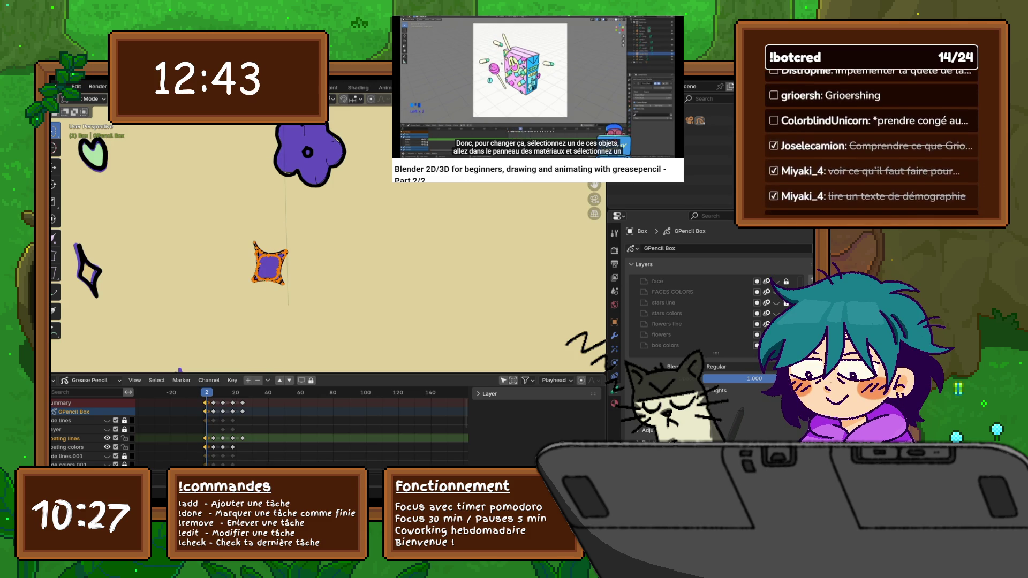
{"action": "key", "text": "space"}
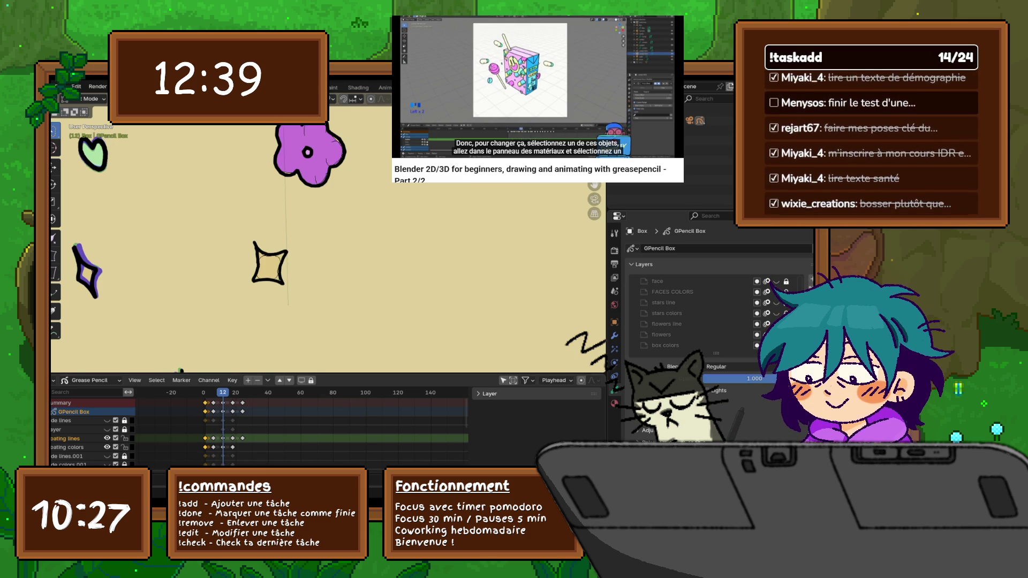
- Tilt the orange star slightly and shift it to the right at frame 12, undoing a first attempt
{"action": "key", "text": "r"}
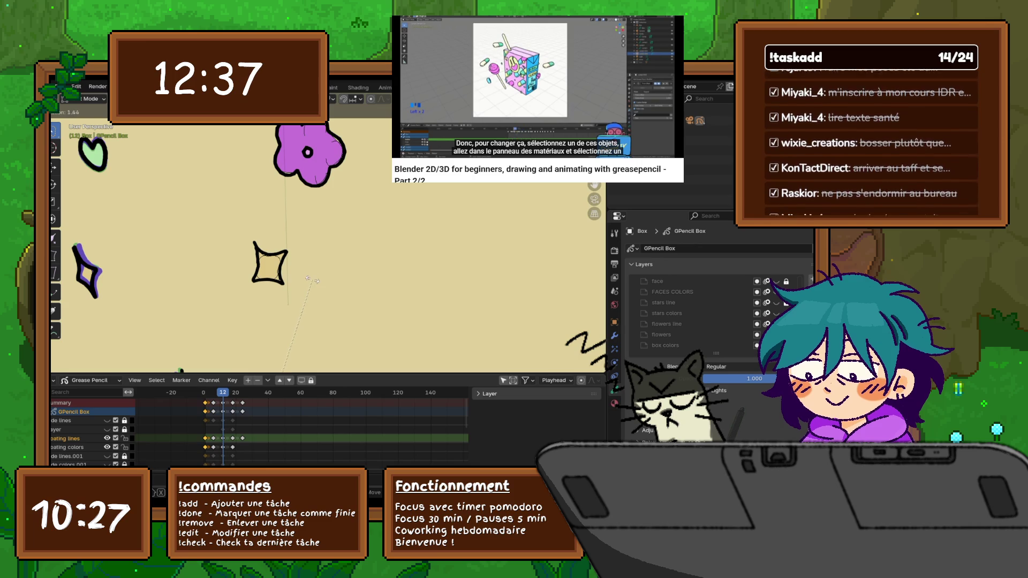
{"action": "key", "text": "Return"}
{"action": "key", "text": "ctrl+z"}
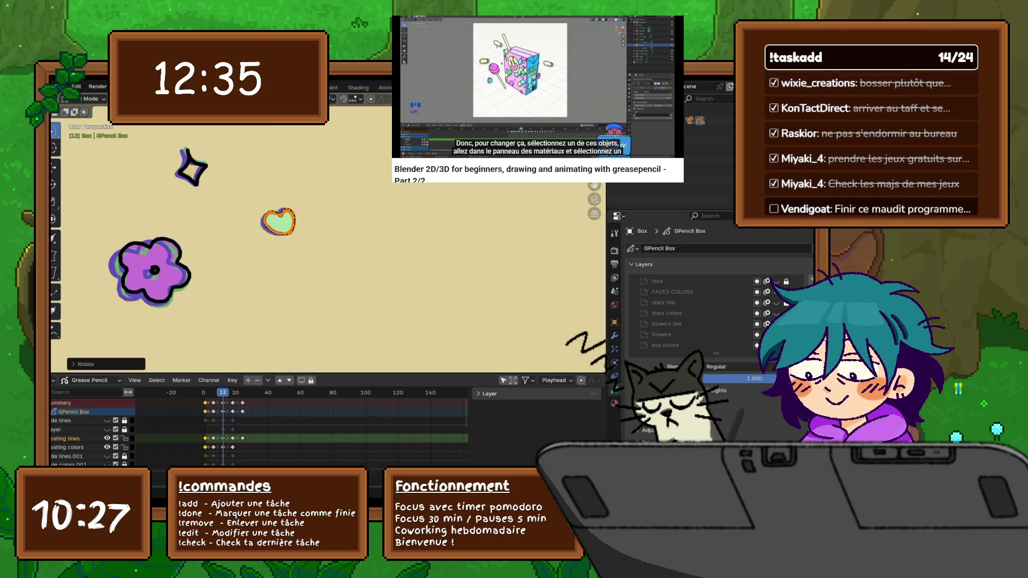
{"action": "key", "text": "ctrl+z"}
{"action": "key", "text": "ctrl+z"}
{"action": "key", "text": "r"}
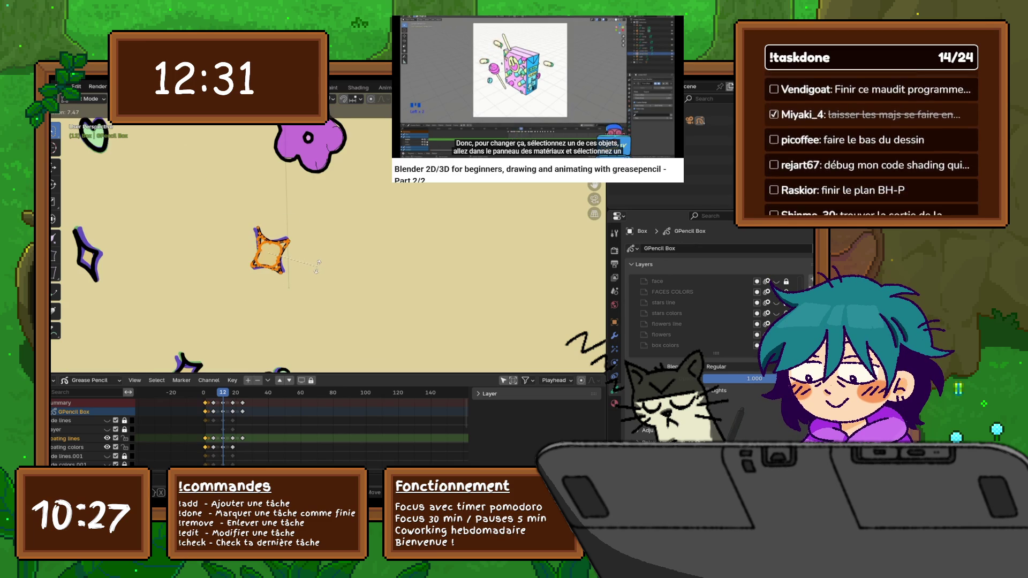
{"action": "key", "text": "Return"}
{"action": "key", "text": "g"}
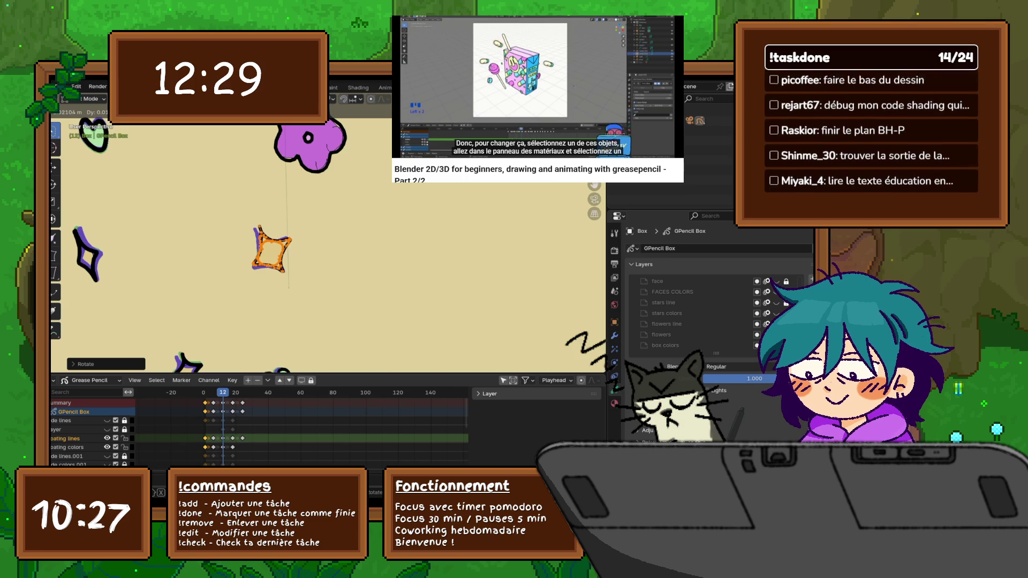
{"action": "key", "text": "Return"}
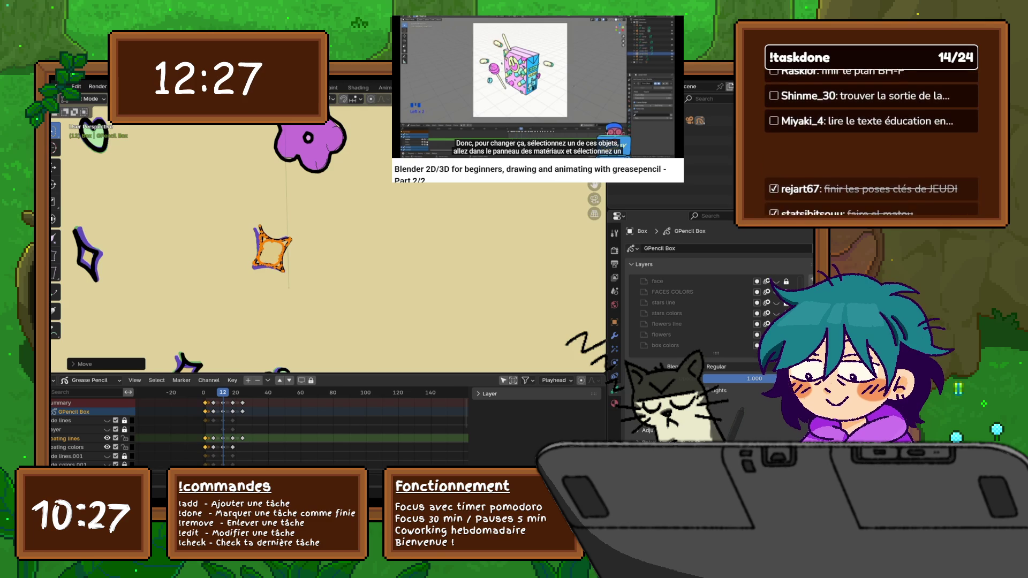
- Make the star narrower, nudge and rescale it, then move back to frame 7
{"action": "key", "text": "s"}
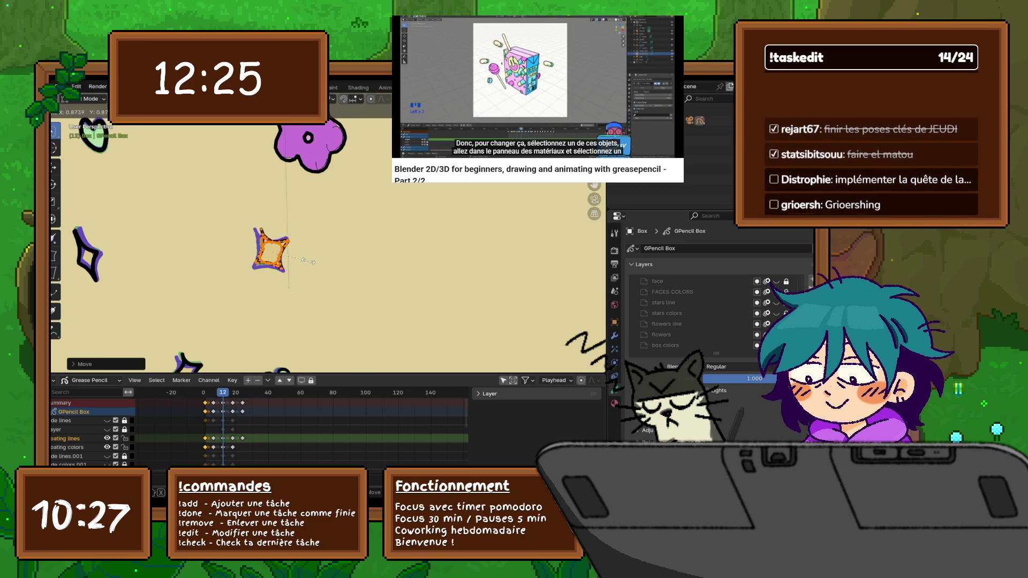
{"action": "key", "text": "Return"}
{"action": "key", "text": "g"}
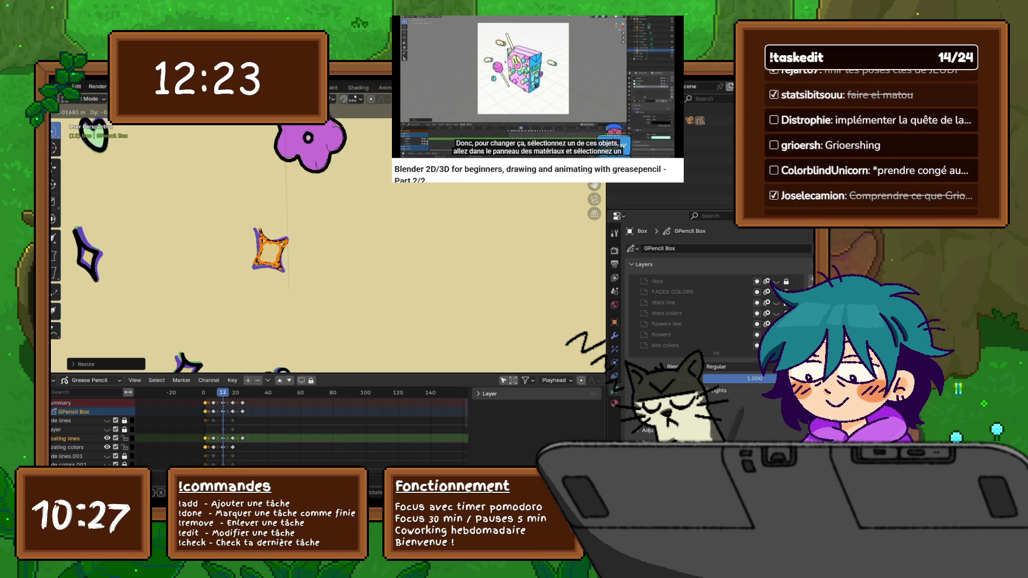
{"action": "key", "text": "Return"}
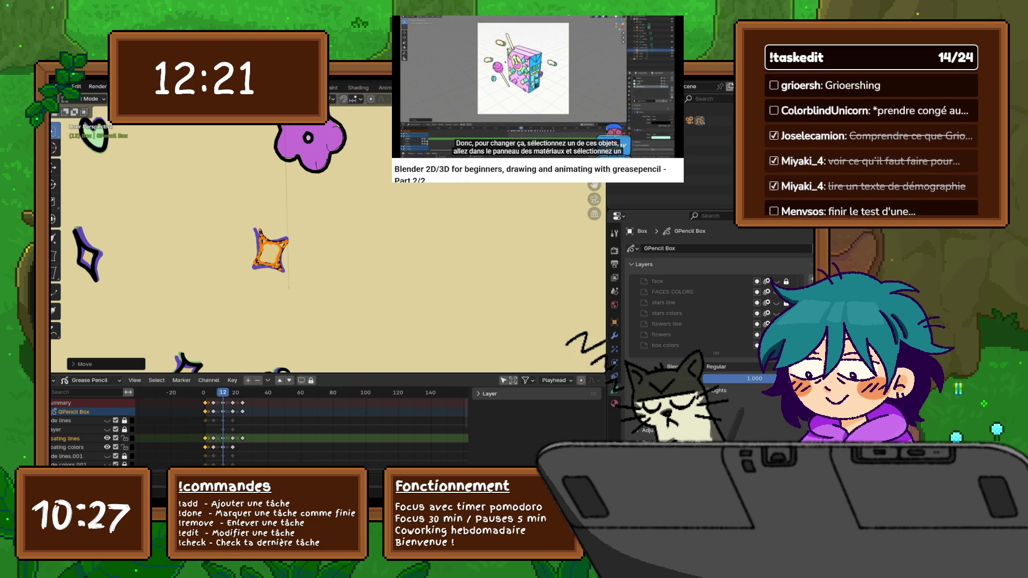
{"action": "key", "text": "r"}
{"action": "key", "text": "Return"}
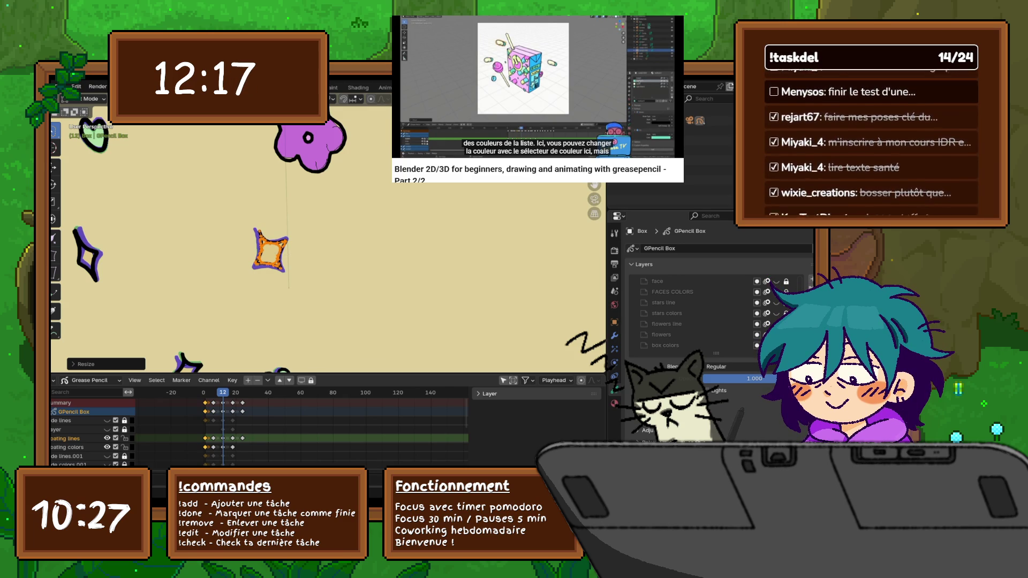
{"action": "key", "text": "Left"}
{"action": "key", "text": "Left"}
{"action": "key", "text": "Left"}
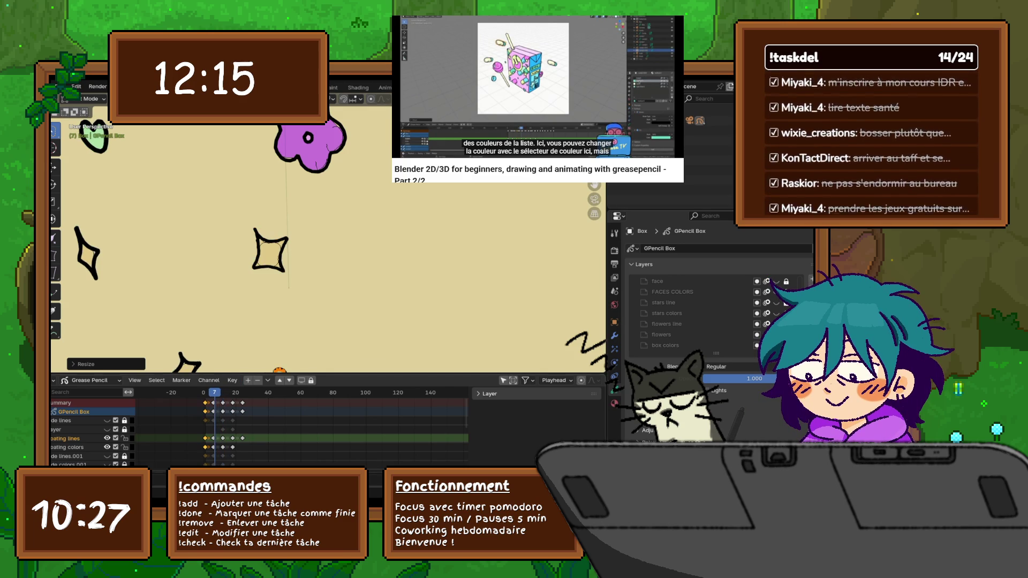
- At frame 6, select the central star and rescale, rotate and move it into a new pose
{"action": "key", "text": "Left"}
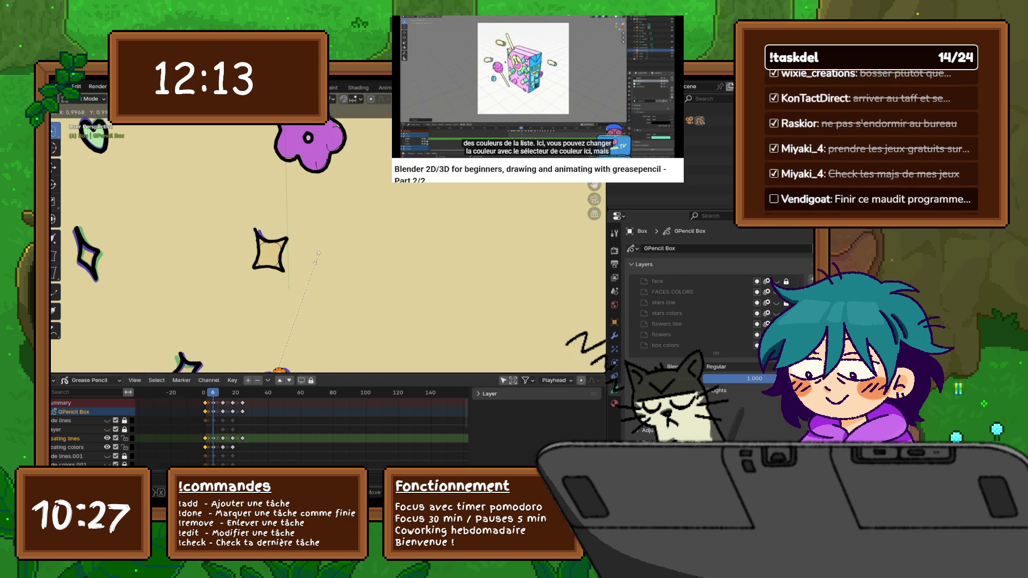
{"action": "left_click", "coordinate": [269, 252]}
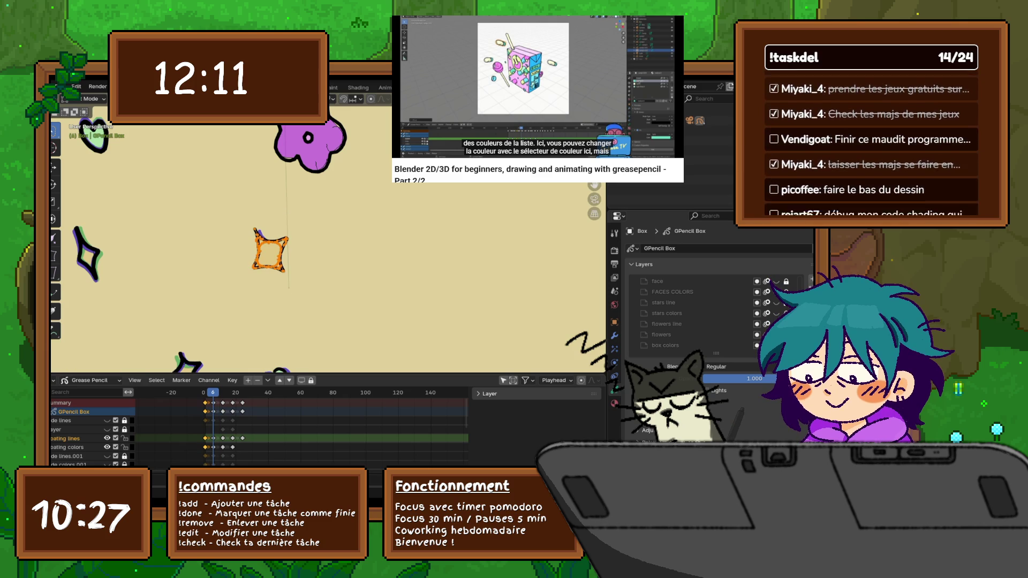
{"action": "key", "text": "s"}
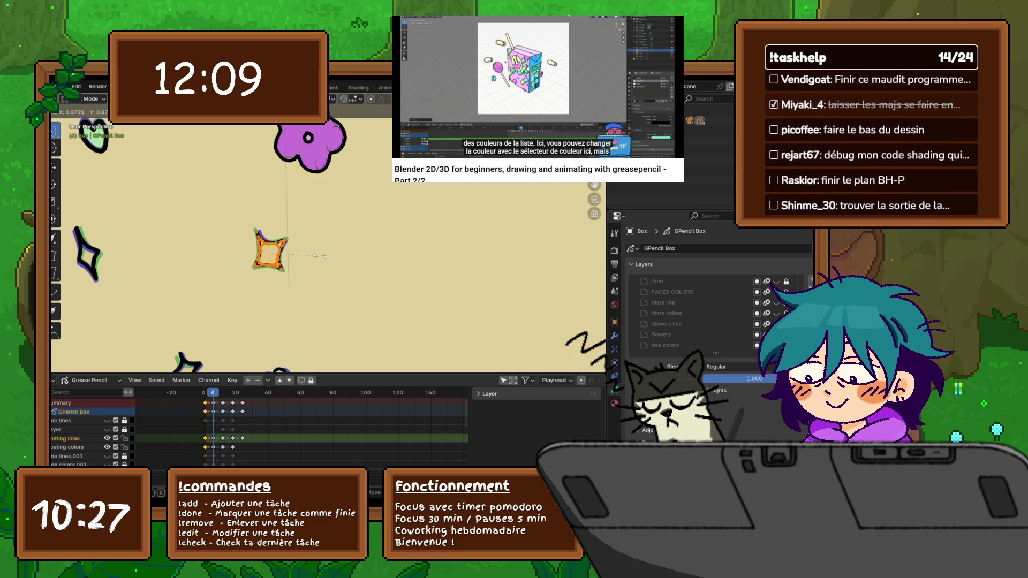
{"action": "left_click", "coordinate": [323, 256]}
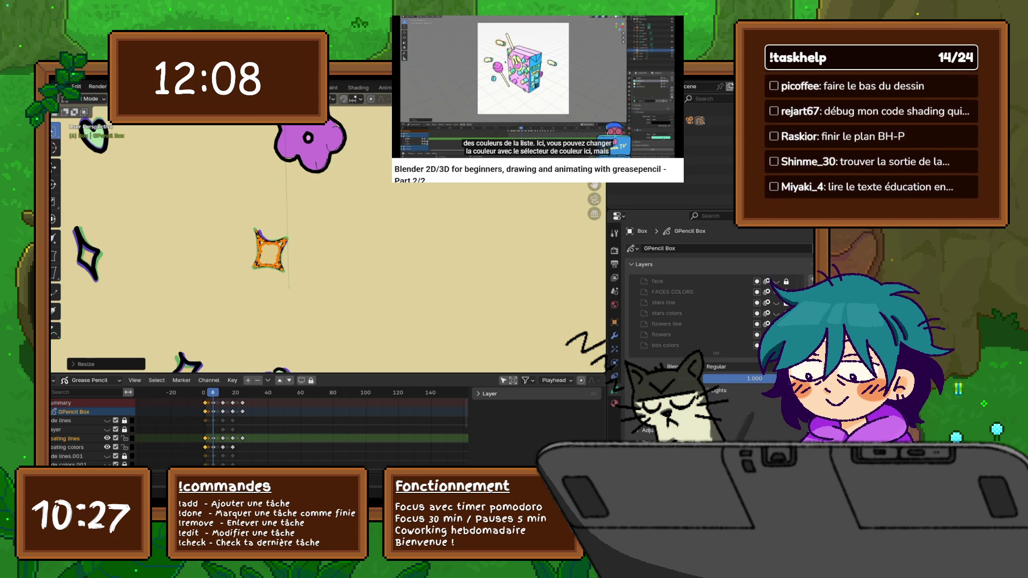
{"action": "key", "text": "r"}
{"action": "left_click", "coordinate": [321, 257]}
{"action": "key", "text": "g"}
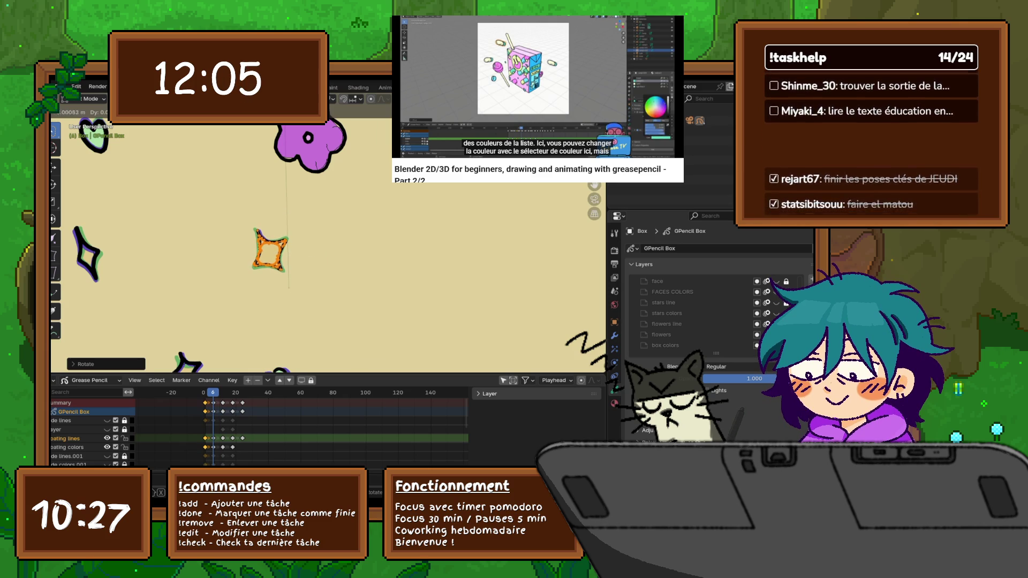
{"action": "key", "text": "Return"}
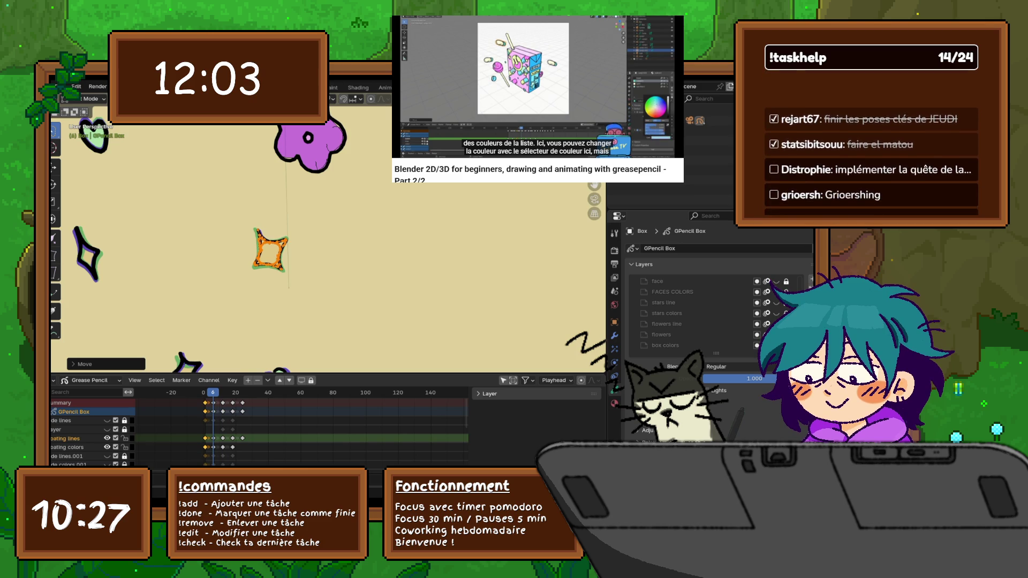
- Play from the first frame, then rotate, rescale and nudge the star again and return to frame 6
{"action": "key", "text": "shift+Left"}
{"action": "key", "text": "space"}
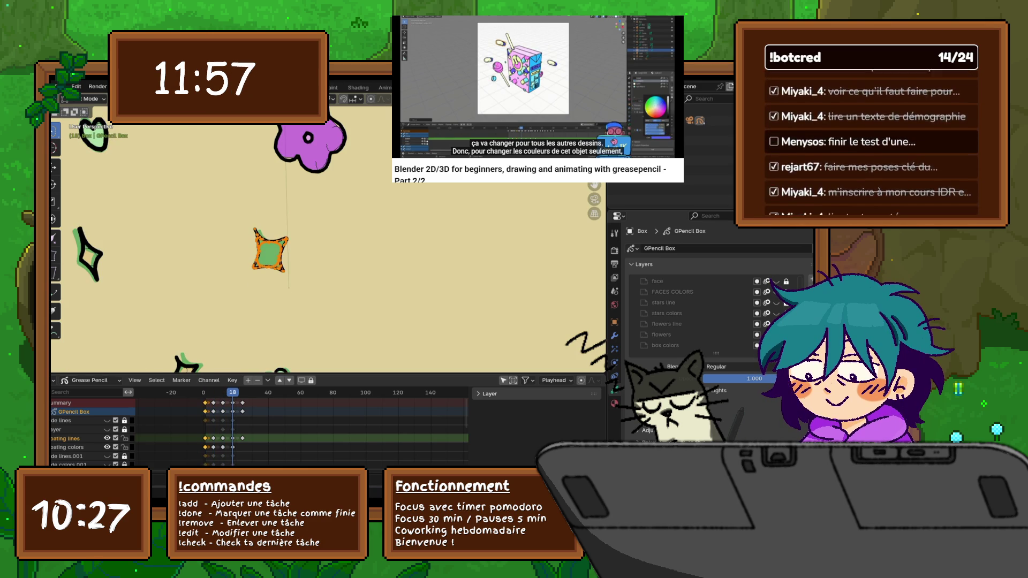
{"action": "key", "text": "r"}
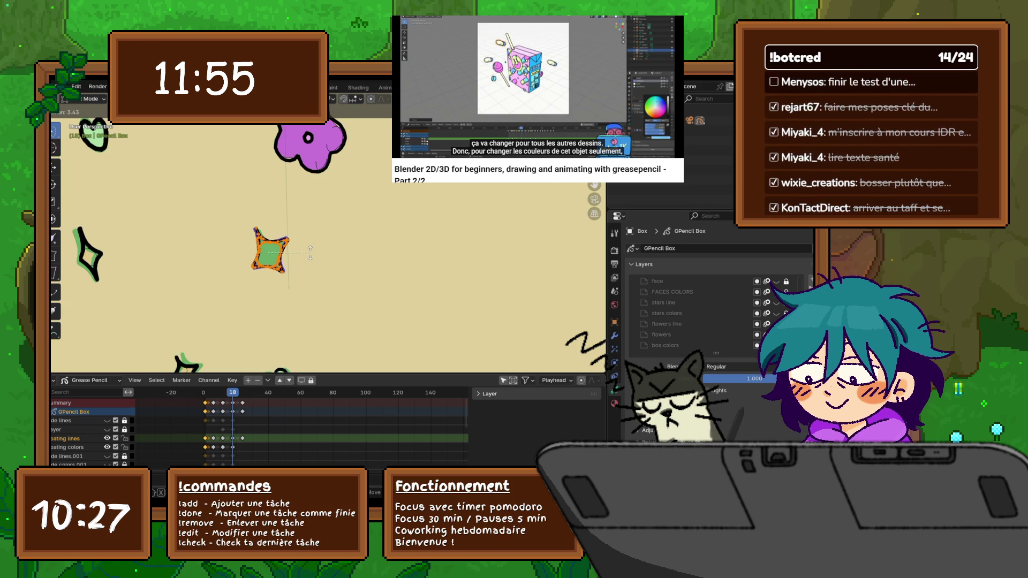
{"action": "left_click", "coordinate": [313, 252]}
{"action": "key", "text": "s"}
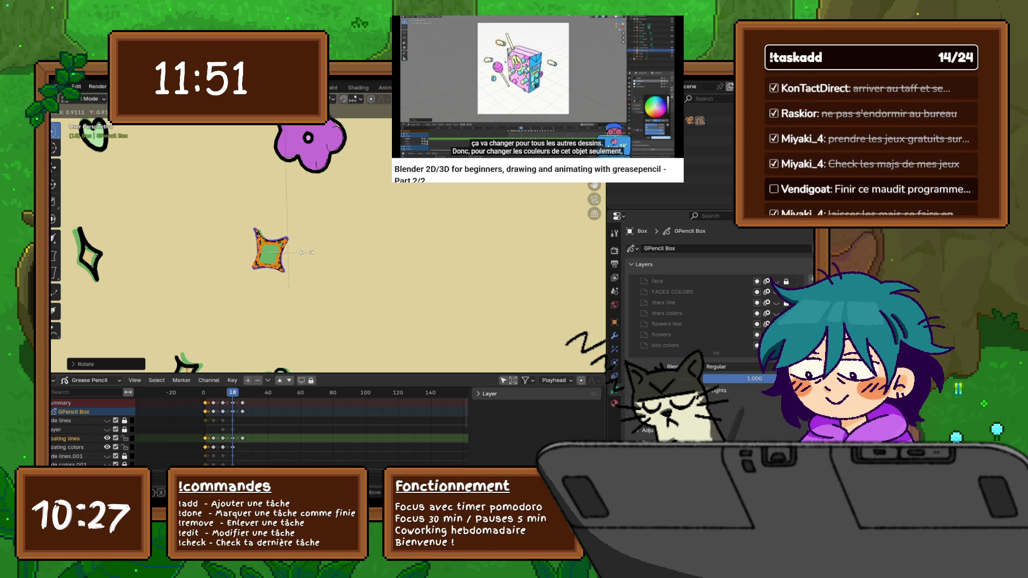
{"action": "left_click", "coordinate": [305, 253]}
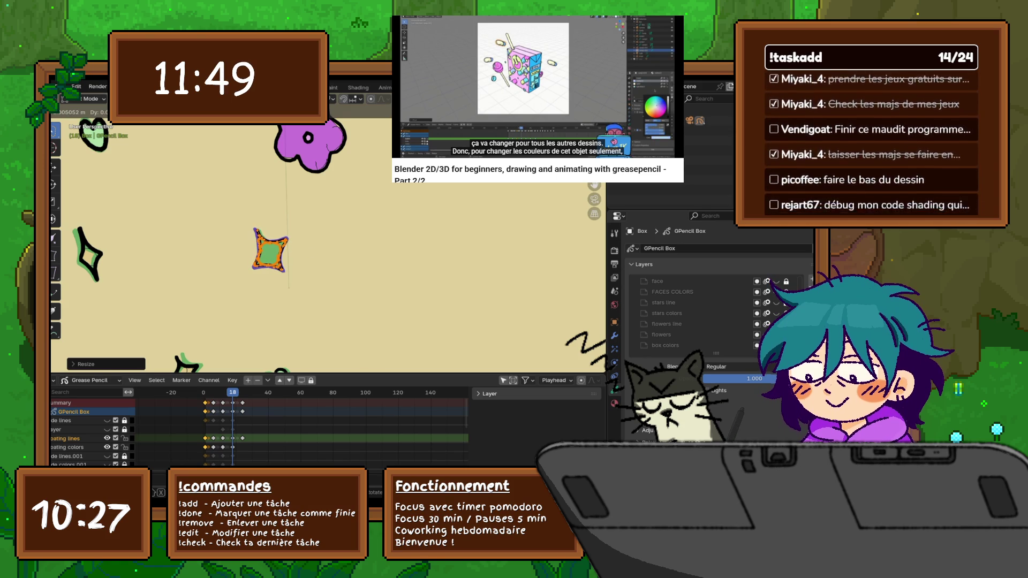
{"action": "left_click_drag", "start_coordinate": [270, 250], "coordinate": [270, 251]}
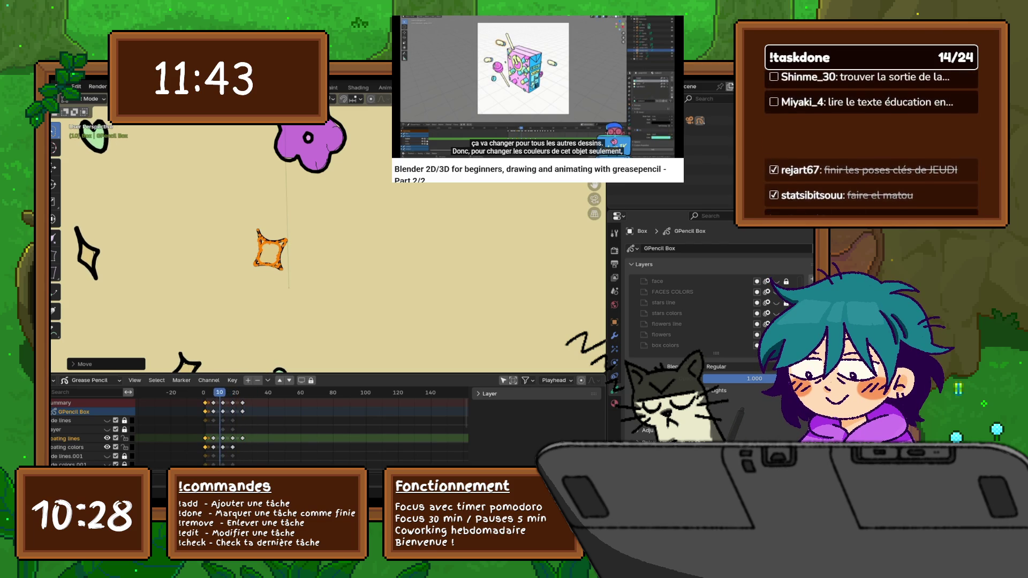
{"action": "key", "text": "space"}
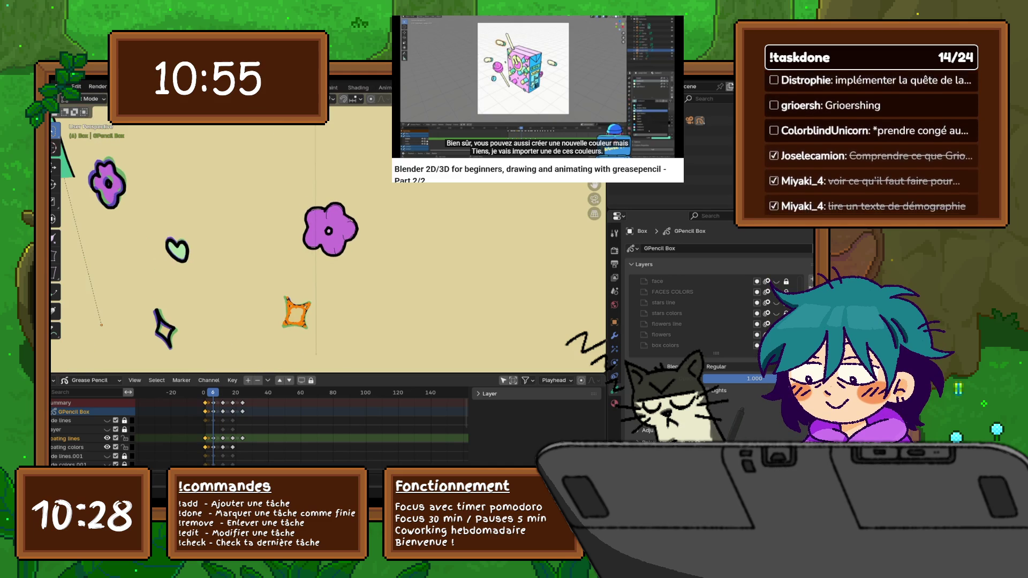
- Select the purple flower and rotate it to a new angle on frame 5
{"action": "left_click", "coordinate": [329, 228]}
{"action": "key", "text": "Left"}
{"action": "key", "text": "Left"}
{"action": "key", "text": "Left"}
{"action": "key", "text": "Left"}
{"action": "key", "text": "Left"}
{"action": "left_click", "coordinate": [330, 229]}
{"action": "key", "text": "Up"}
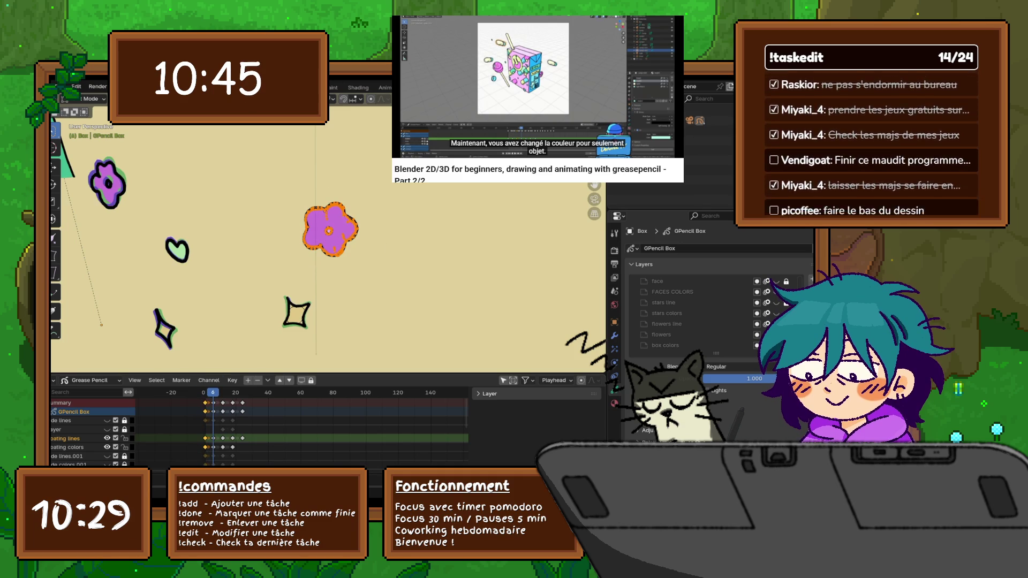
{"action": "key", "text": "r"}
{"action": "left_click", "coordinate": [389, 246]}
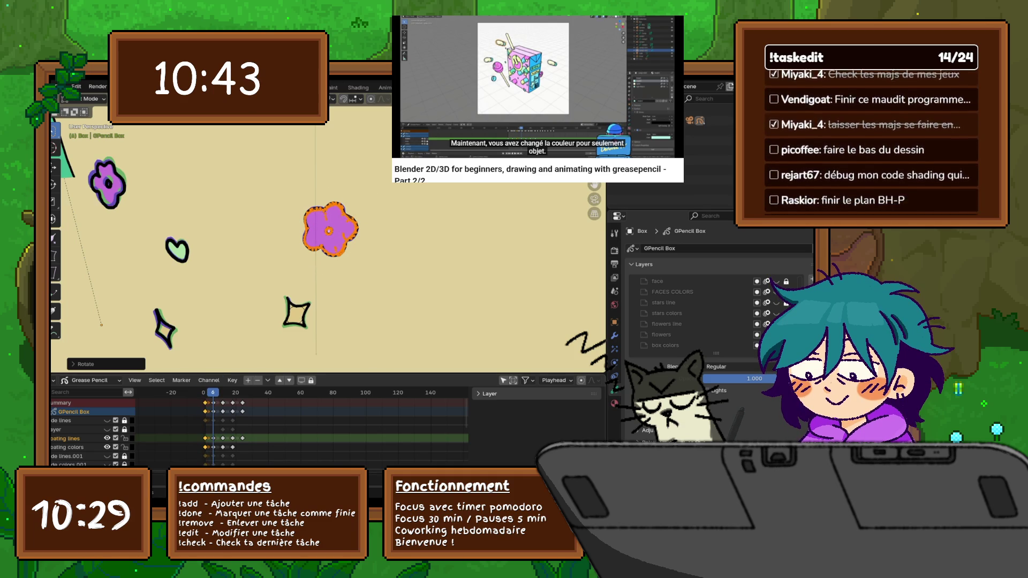
- Rotate the purple flower to a different angle on frame 12
{"action": "key", "text": "Up"}
{"action": "left_click", "coordinate": [329, 229]}
{"action": "key", "text": "r"}
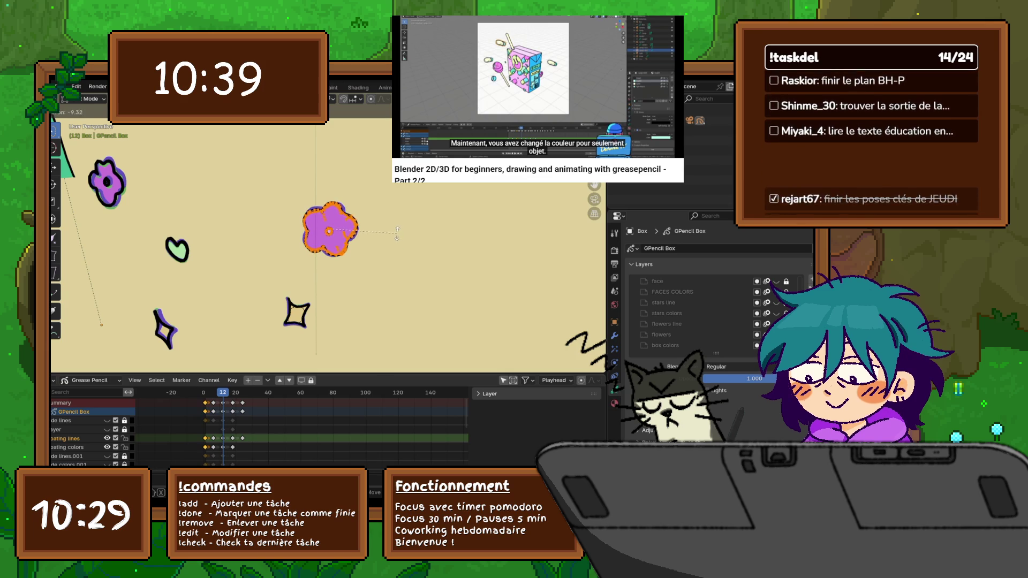
{"action": "left_click", "coordinate": [399, 235]}
- Rotate the flower again a few frames later, step back to frame 16 and play the swing
{"action": "key", "text": "Right"}
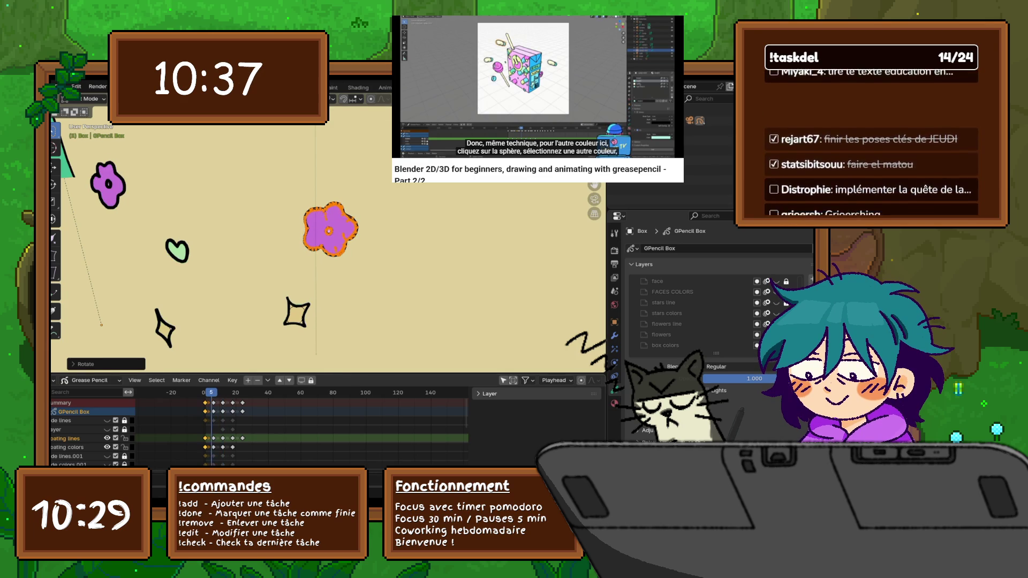
{"action": "key", "text": "Right"}
{"action": "key", "text": "Right"}
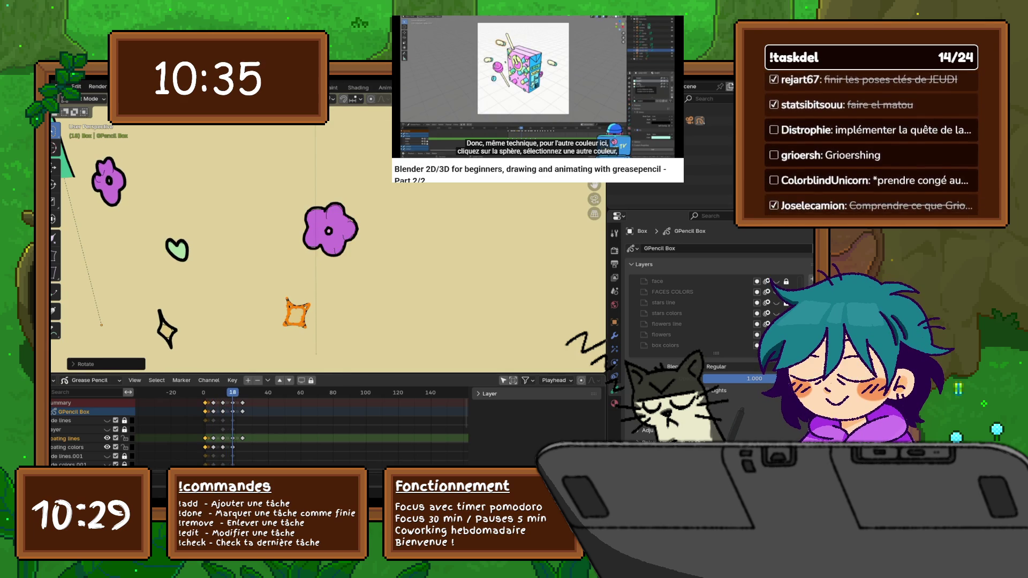
{"action": "key", "text": "Right"}
{"action": "key", "text": "r"}
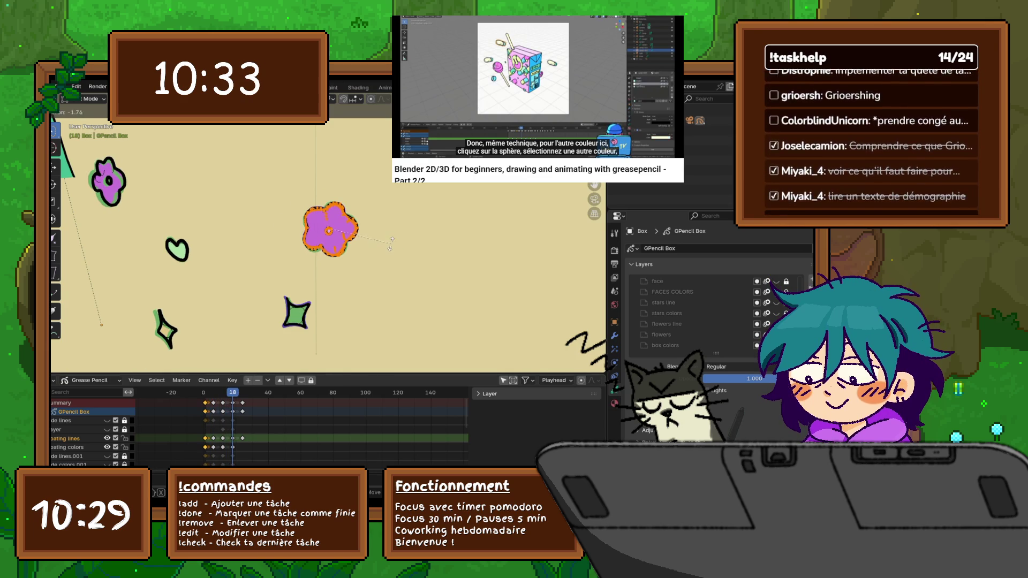
{"action": "left_click", "coordinate": [391, 241]}
{"action": "key", "text": "Left"}
{"action": "key", "text": "Left"}
{"action": "key", "text": "space"}
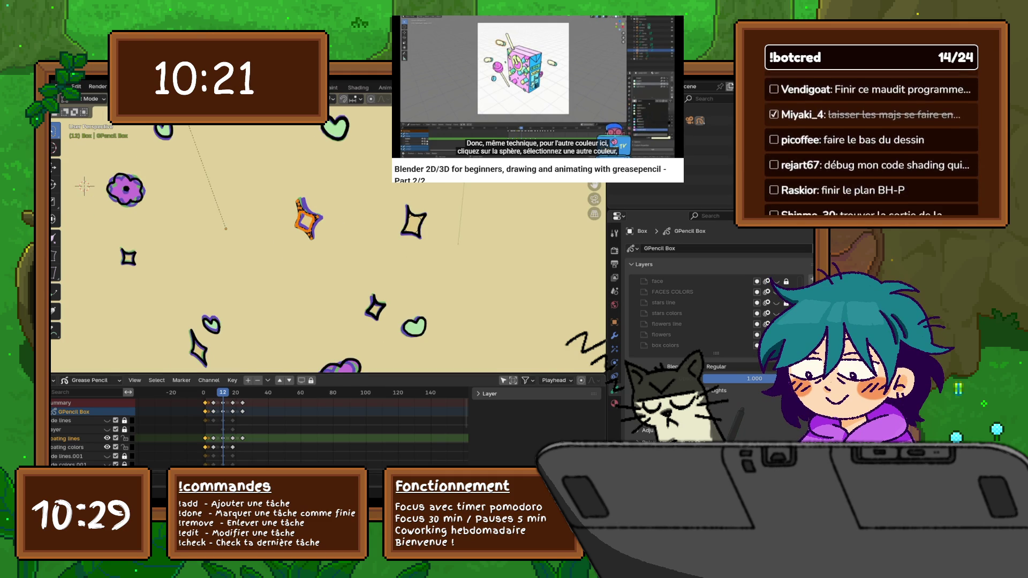
- Resize the selected star, then at frame 6 lasso-select the central star and resize it too
{"action": "key", "text": "g"}
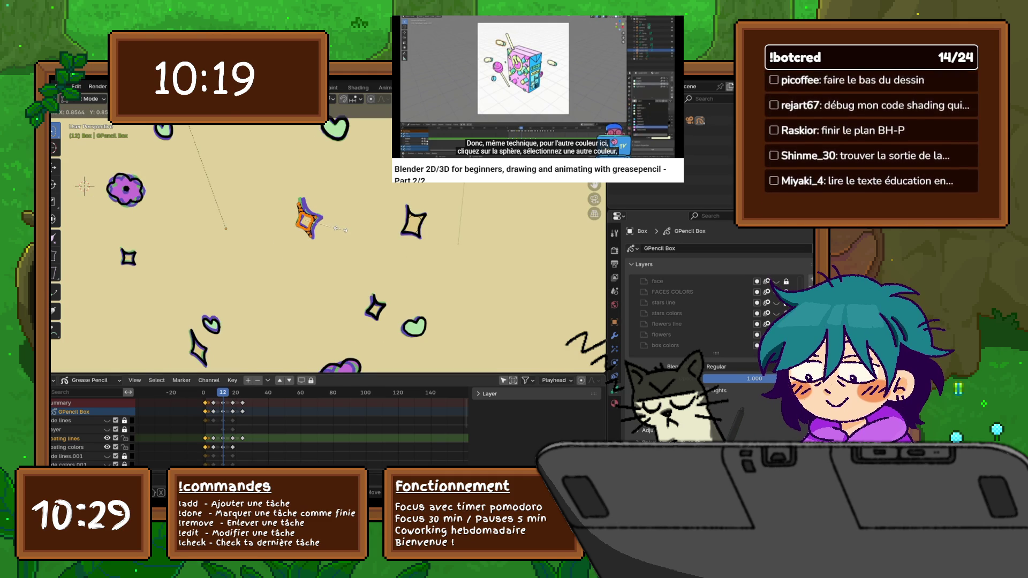
{"action": "left_click", "coordinate": [342, 229]}
{"action": "key", "text": "Down"}
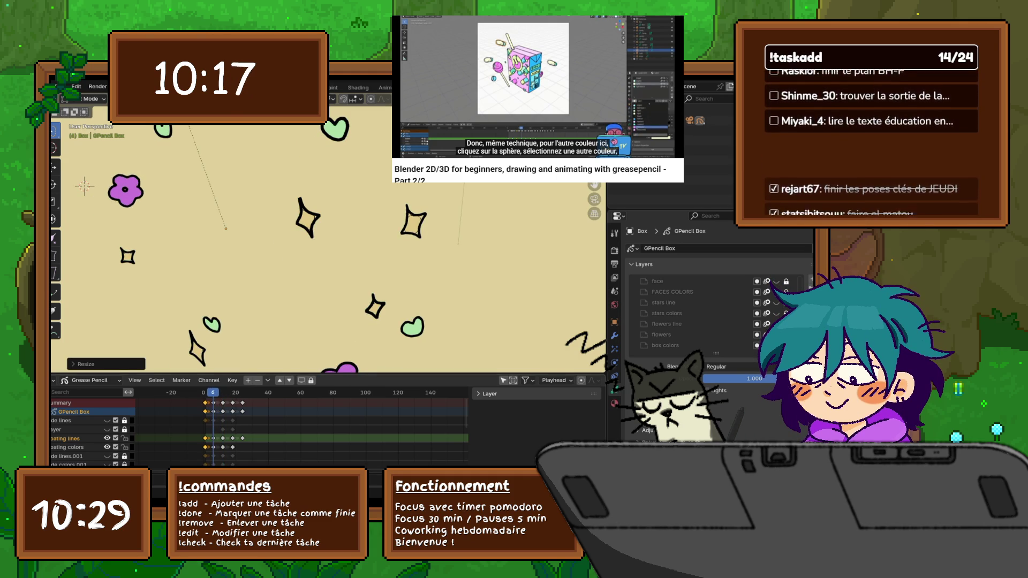
{"action": "key", "text": "alt+a"}
{"action": "left_click_drag", "start_coordinate": [321, 191], "coordinate": [330, 197]}
{"action": "key", "text": "g"}
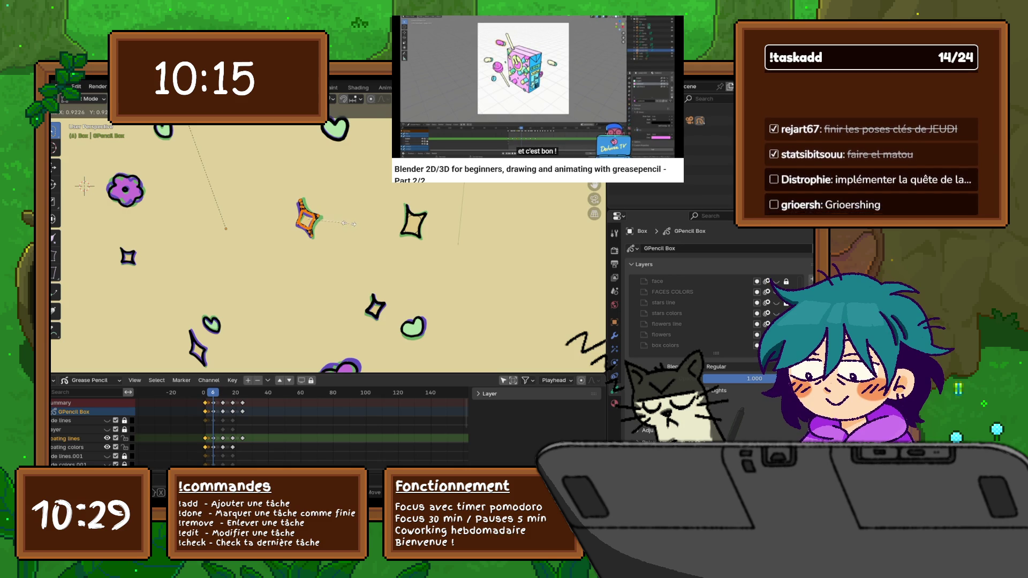
{"action": "left_click", "coordinate": [353, 226]}
- At frame 18, resize, slightly rotate and move the star into a new pose
{"action": "key", "text": "Up"}
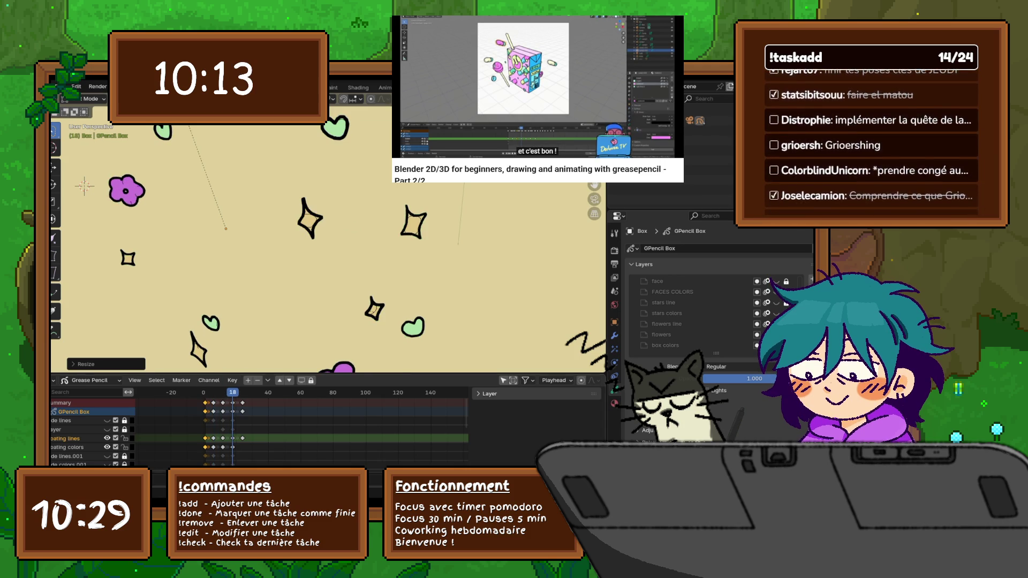
{"action": "key", "text": "Up"}
{"action": "key", "text": "s"}
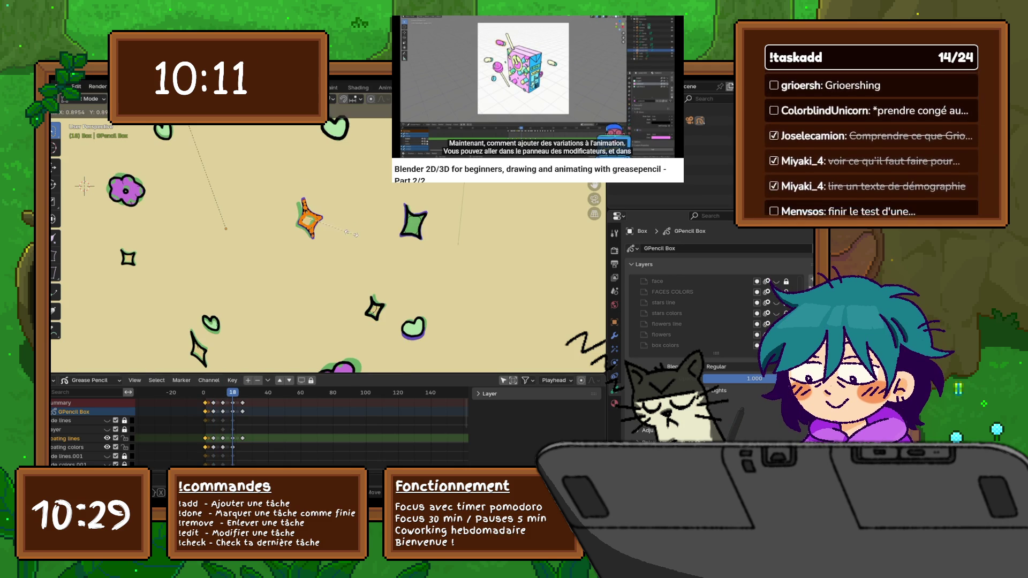
{"action": "key", "text": "Return"}
{"action": "key", "text": "r"}
{"action": "key", "text": "Return"}
{"action": "key", "text": "g"}
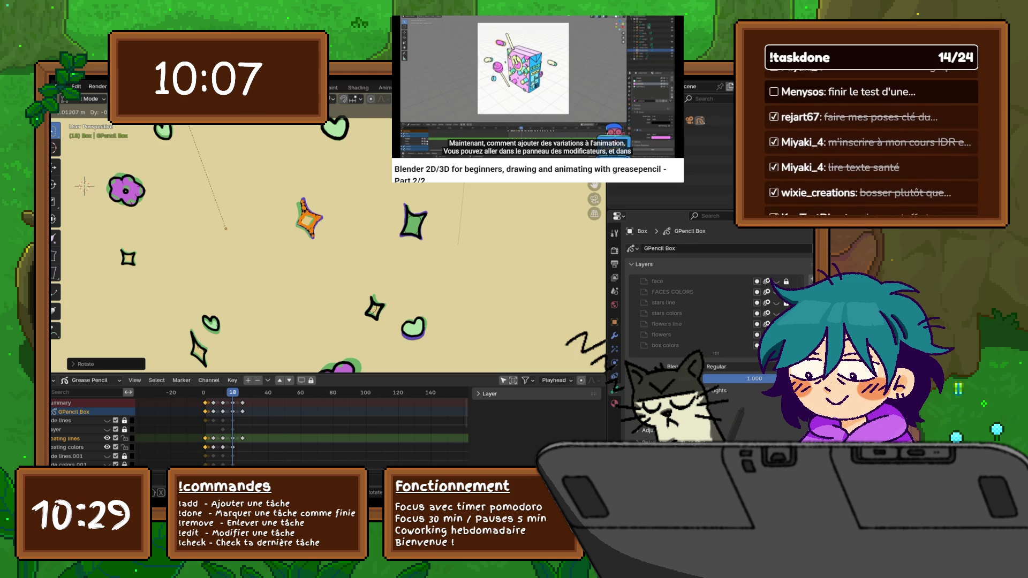
{"action": "key", "text": "Return"}
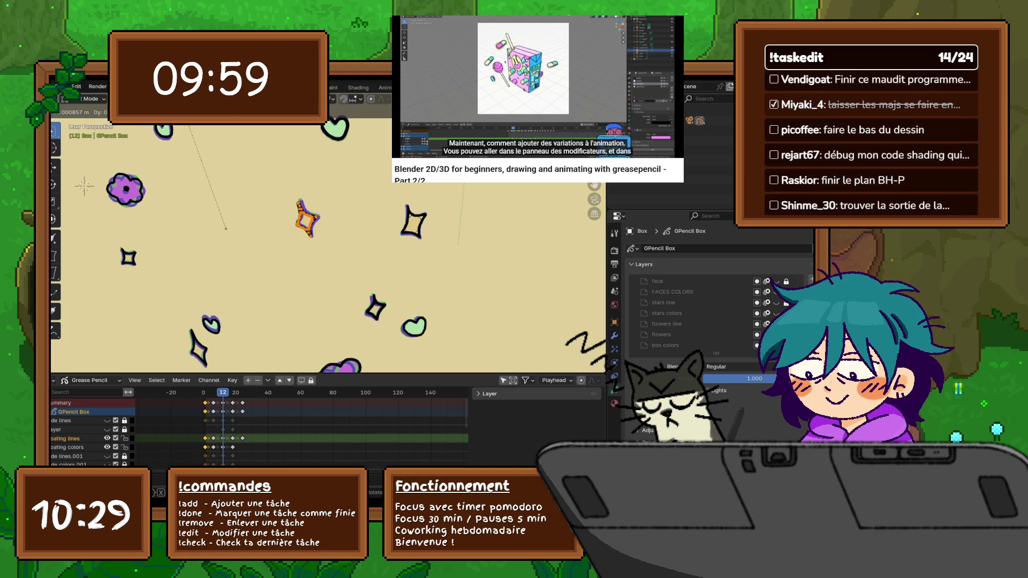
- At frame 7, shift the star strokes away from their fills, then jump ahead to frame 18
{"action": "key", "text": "Return"}
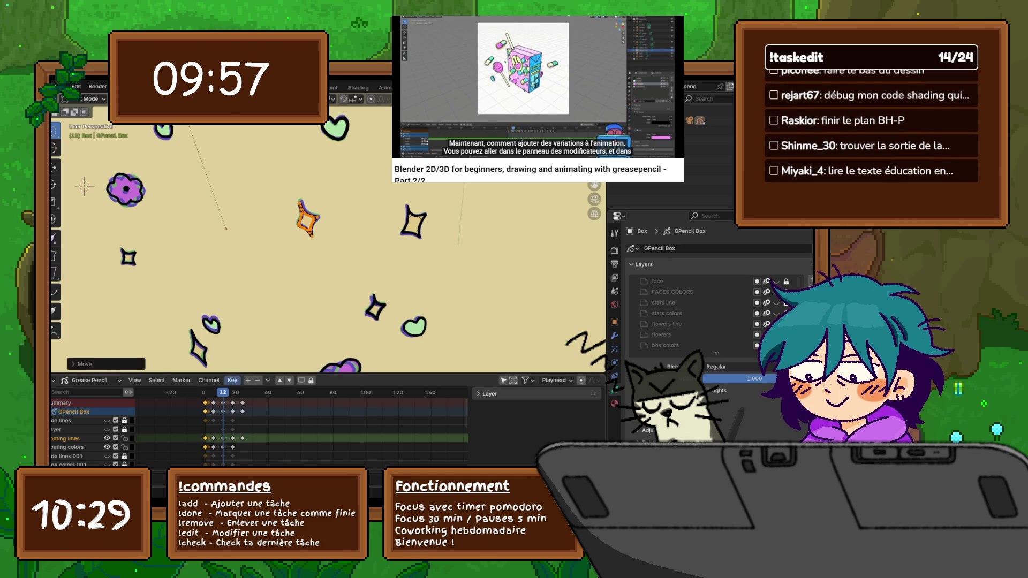
{"action": "key", "text": "Left"}
{"action": "key", "text": "Left"}
{"action": "key", "text": "Left"}
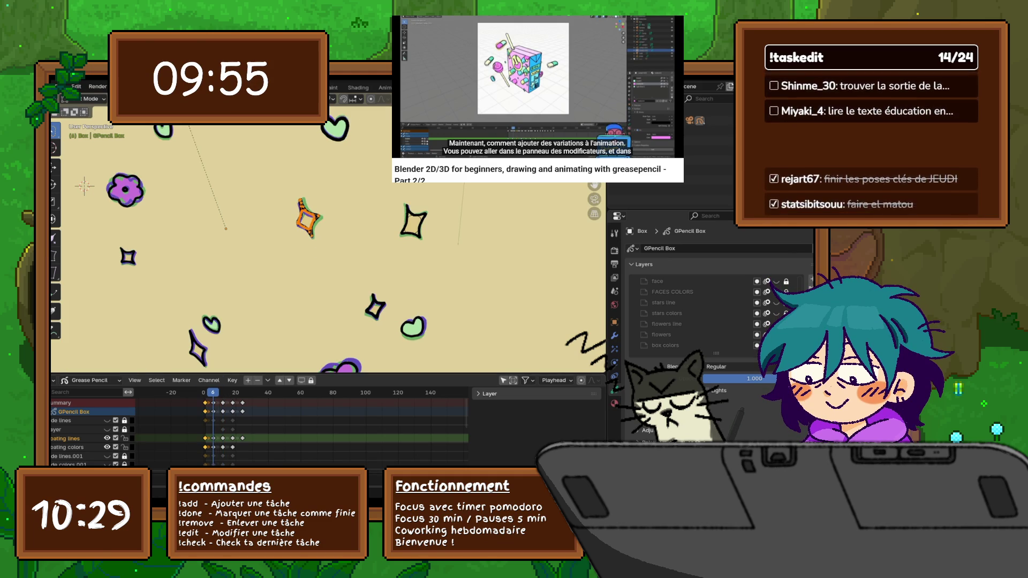
{"action": "key", "text": "g"}
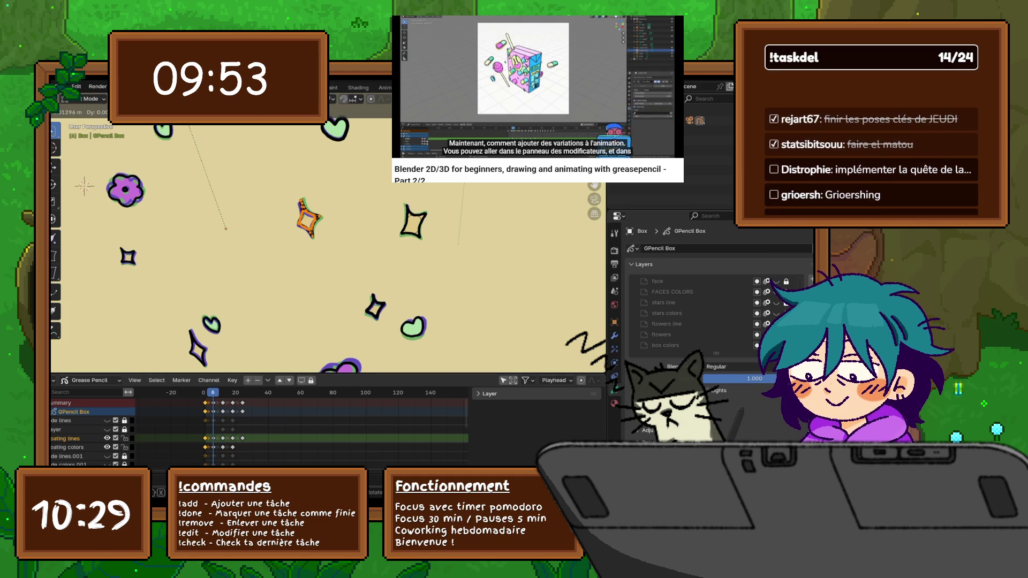
{"action": "key", "text": "Return"}
{"action": "key", "text": "space"}
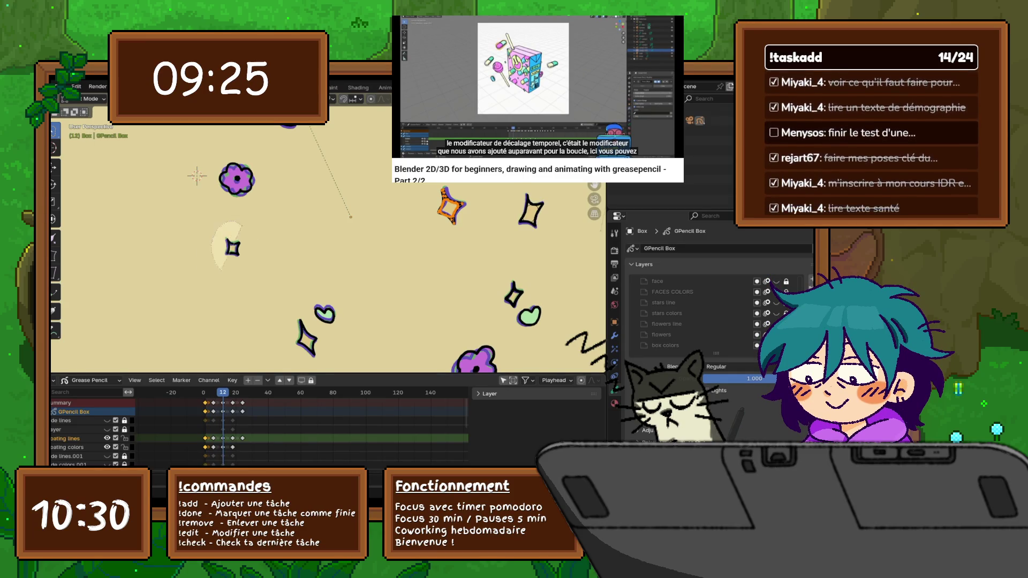
- Shrink the small orange star in two scale passes on the current frame
{"action": "key", "text": "s"}
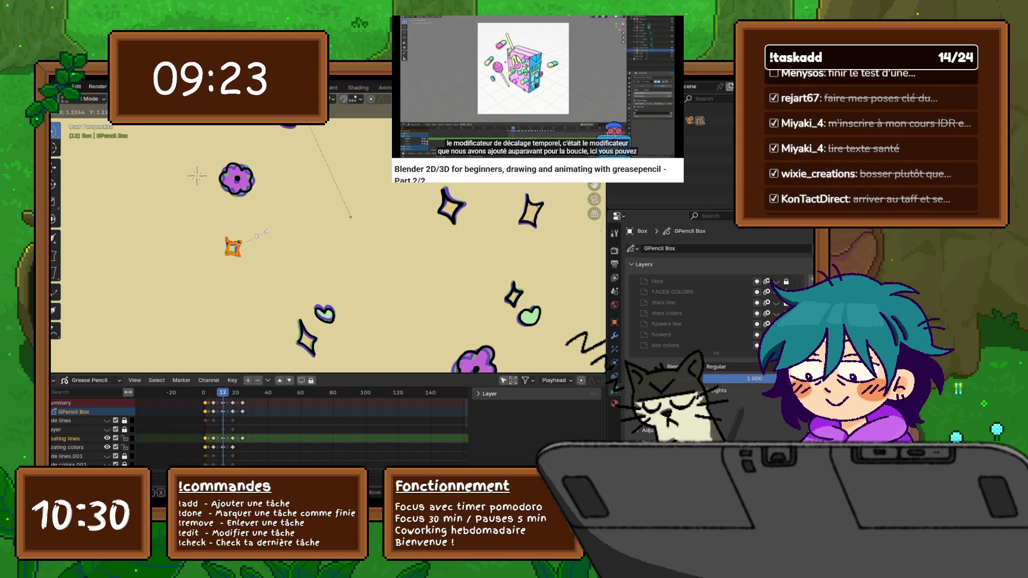
{"action": "key", "text": "Return"}
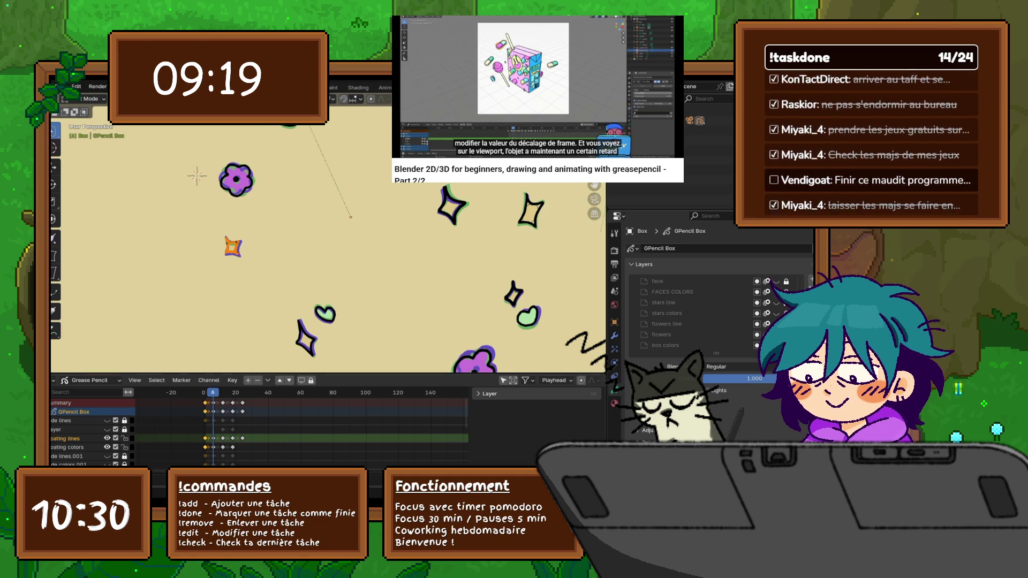
{"action": "key", "text": "s"}
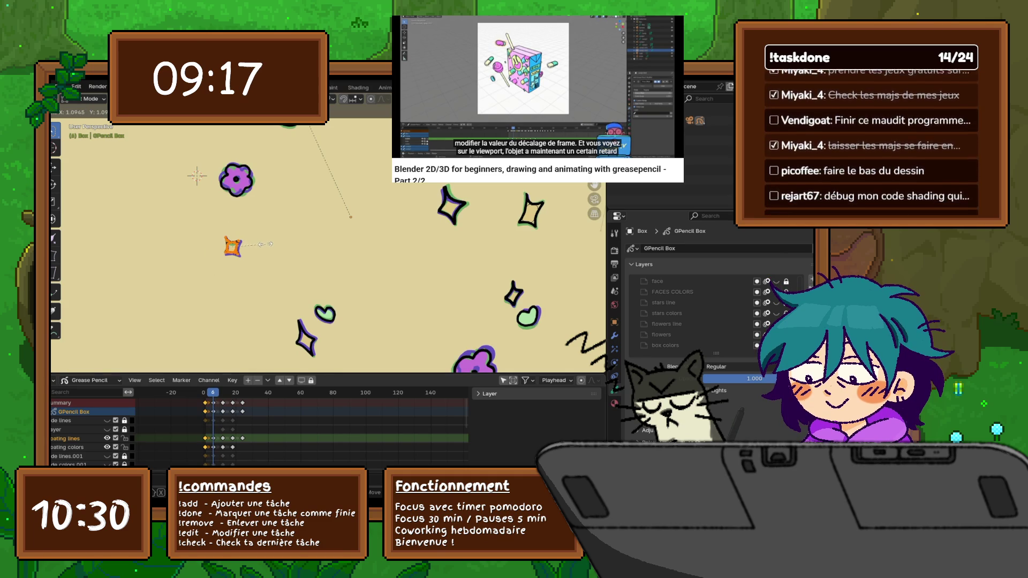
{"action": "left_click", "coordinate": [271, 242]}
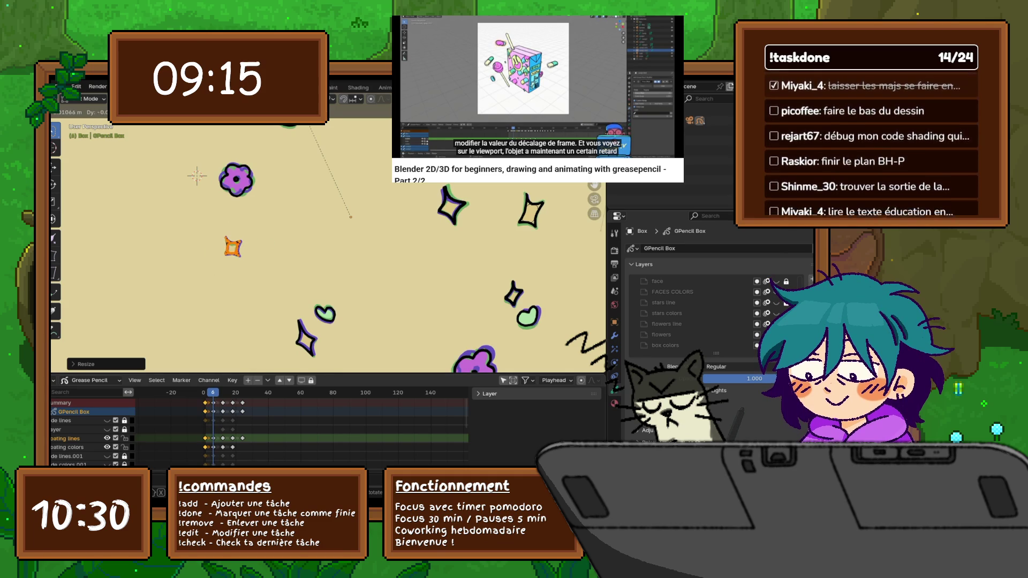
{"action": "key", "text": "Return"}
- Shift the orange star slightly at frame 6, then advance toward frame 12
{"action": "key", "text": "Right"}
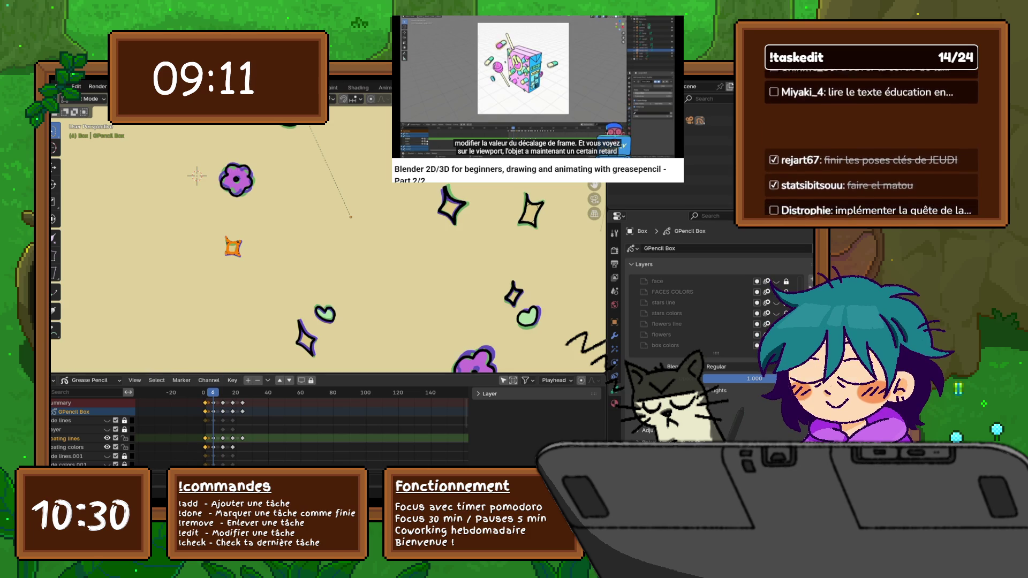
{"action": "key", "text": "g"}
{"action": "key", "text": "Return"}
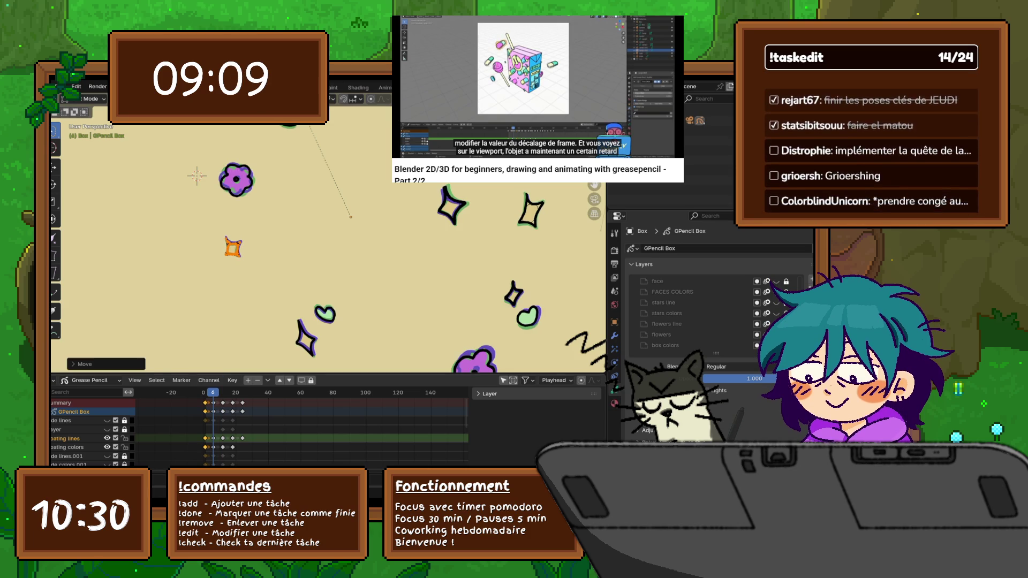
{"action": "key", "text": "Right"}
{"action": "key", "text": "Right"}
{"action": "key", "text": "Right"}
{"action": "key", "text": "Right"}
{"action": "key", "text": "Right"}
{"action": "key", "text": "Right"}
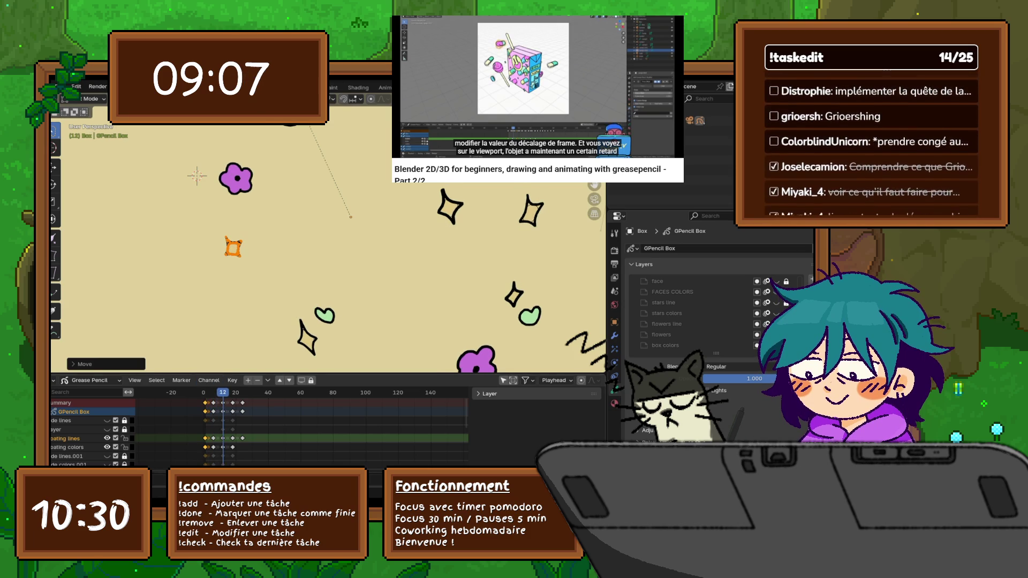
{"action": "key", "text": "Right"}
{"action": "key", "text": "Right"}
{"action": "key", "text": "Right"}
{"action": "key", "text": "Right"}
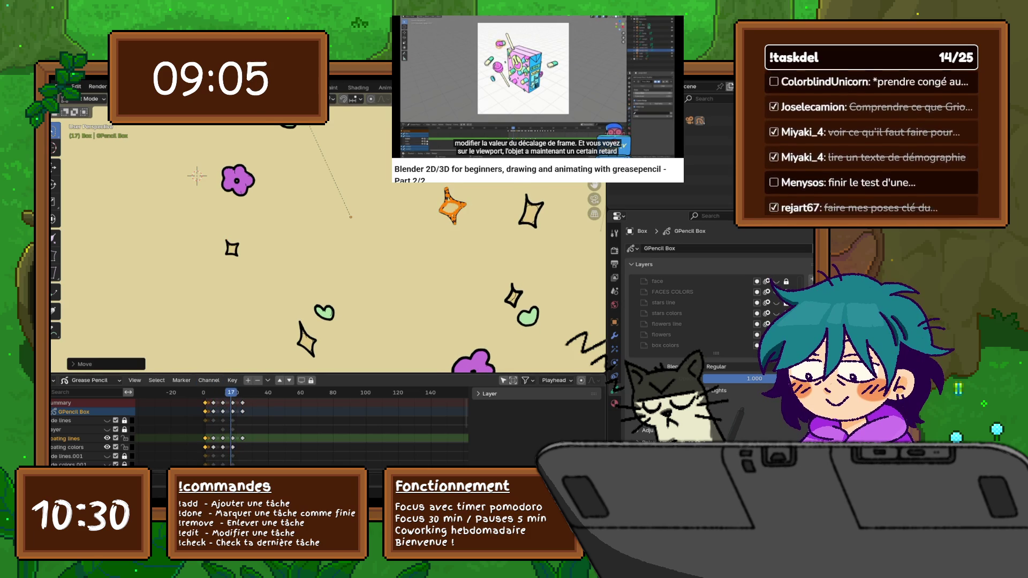
- Resize and reposition the orange star on the next keyframe, checking neighbouring frames
{"action": "key", "text": "Left"}
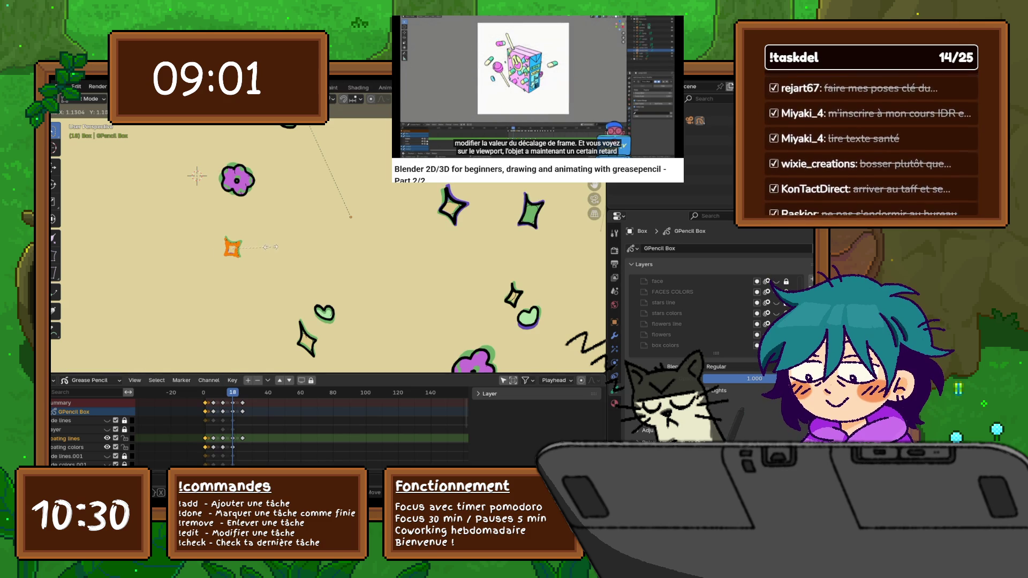
{"action": "left_click", "coordinate": [269, 252]}
{"action": "key", "text": "g"}
{"action": "key", "text": "Return"}
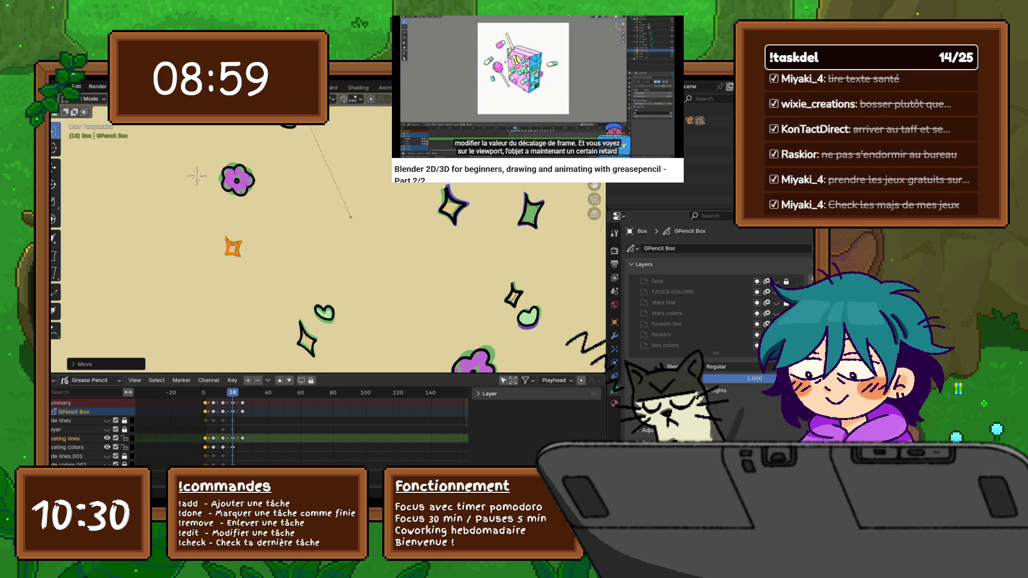
{"action": "key", "text": "Up"}
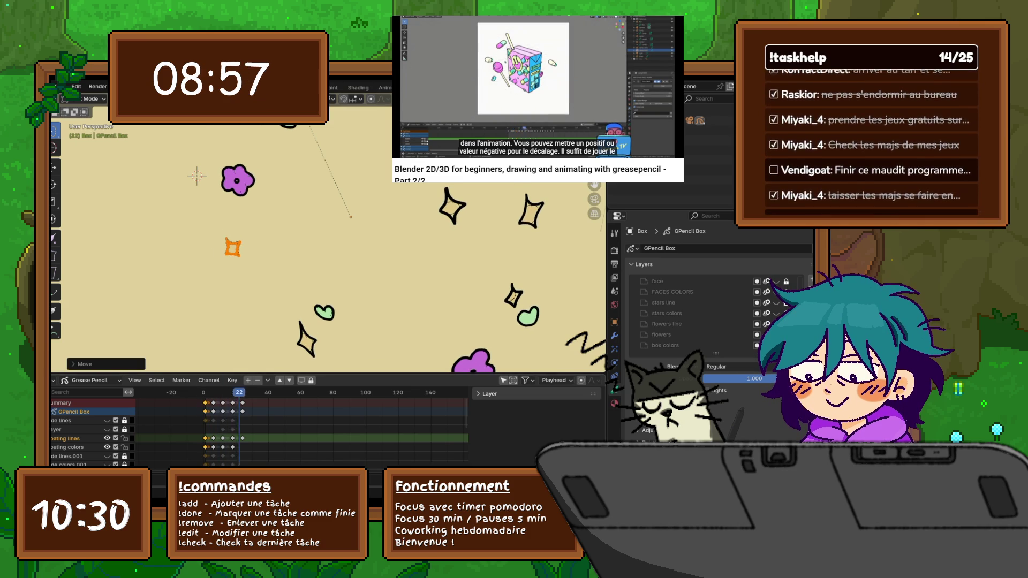
{"action": "key", "text": "Down"}
{"action": "key", "text": "Down"}
{"action": "key", "text": "Down"}
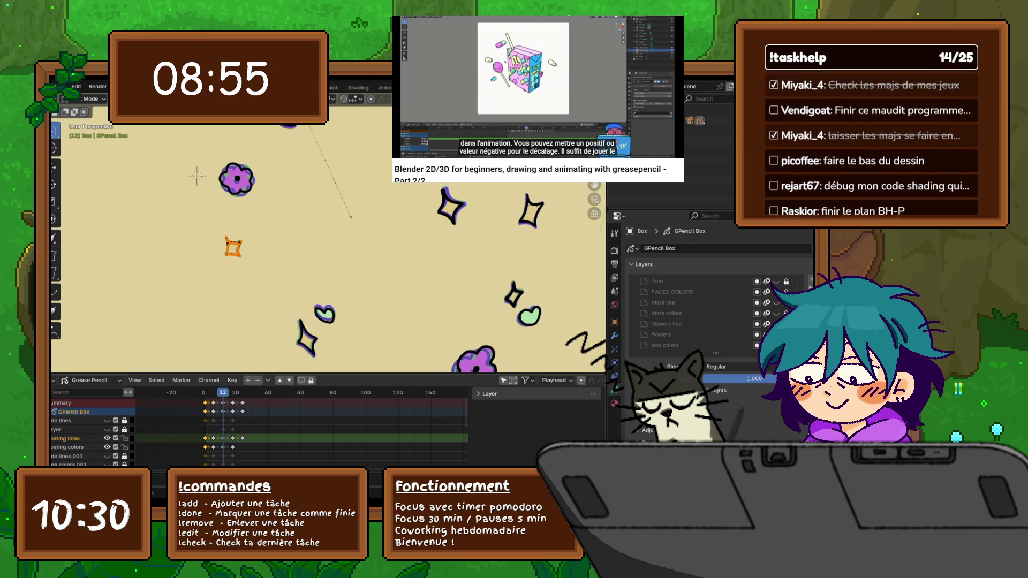
- Nudge the orange star on this frame and again back at frame 6, then move to frame 9
{"action": "key", "text": "g"}
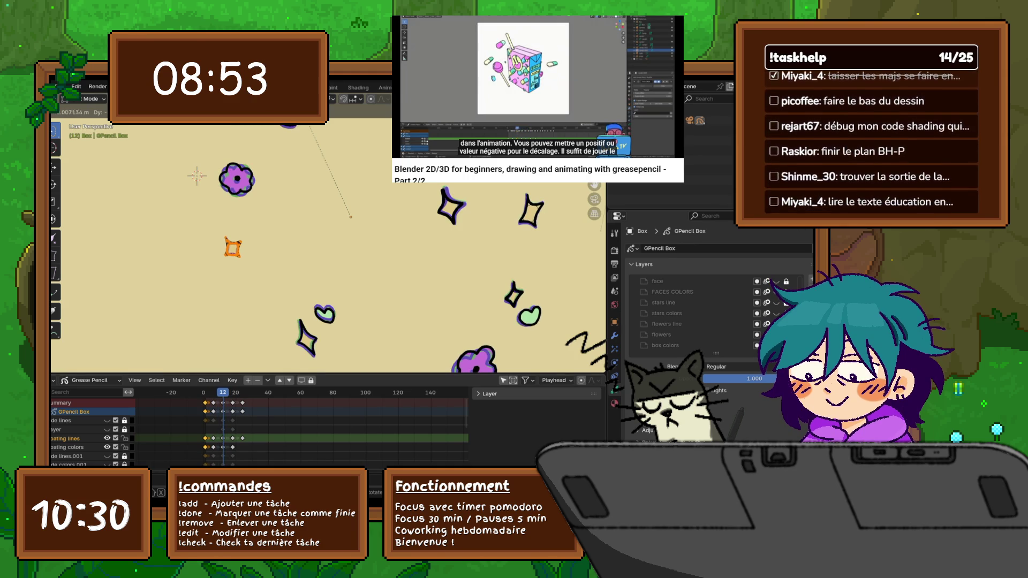
{"action": "key", "text": "Return"}
{"action": "key", "text": "Down"}
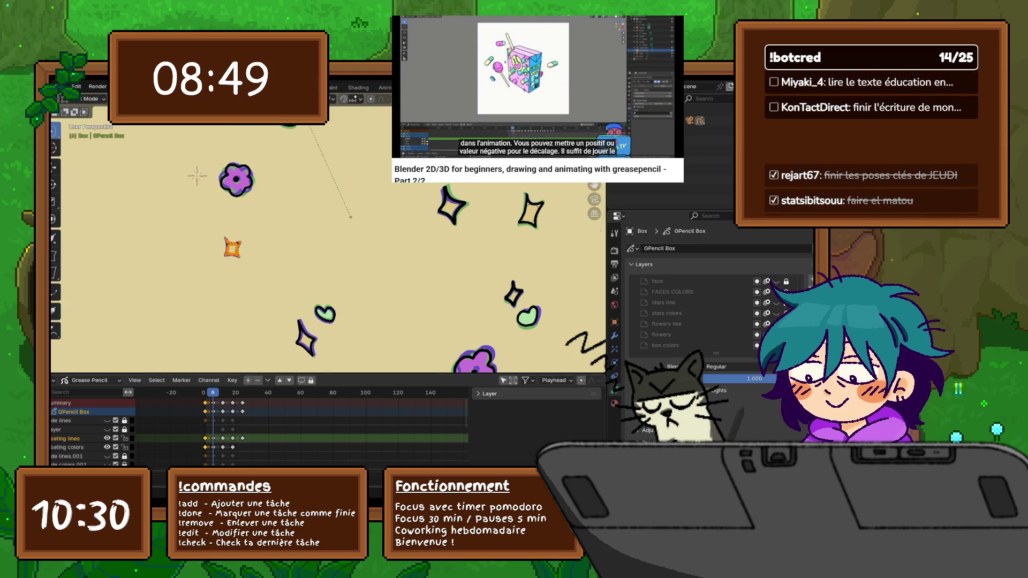
{"action": "key", "text": "g"}
{"action": "key", "text": "Return"}
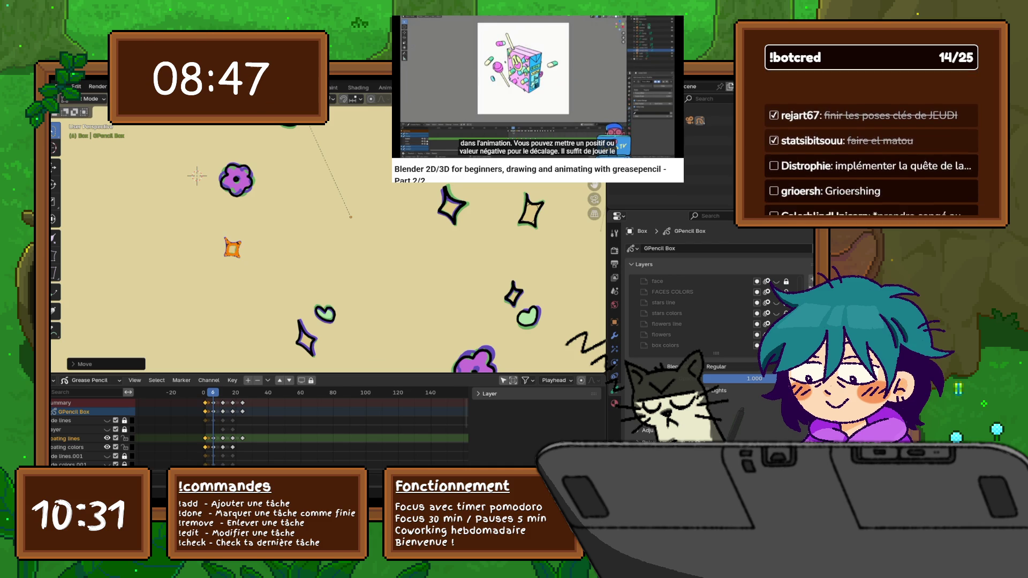
{"action": "key", "text": "Right"}
{"action": "key", "text": "Right"}
{"action": "key", "text": "Right"}
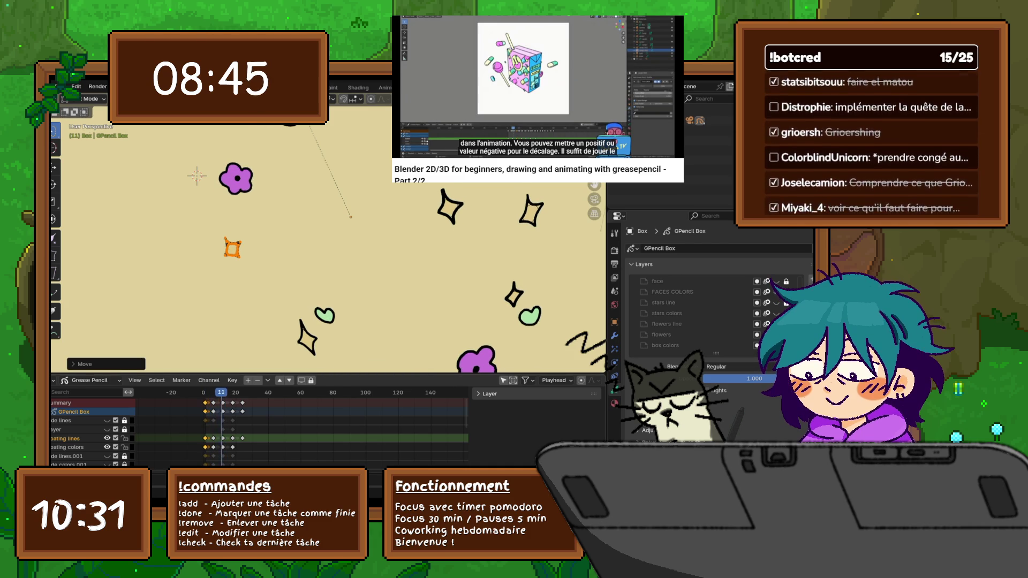
- Move the orange star at frame 9 and again at frame 8 beside the small heart
{"action": "key", "text": "g"}
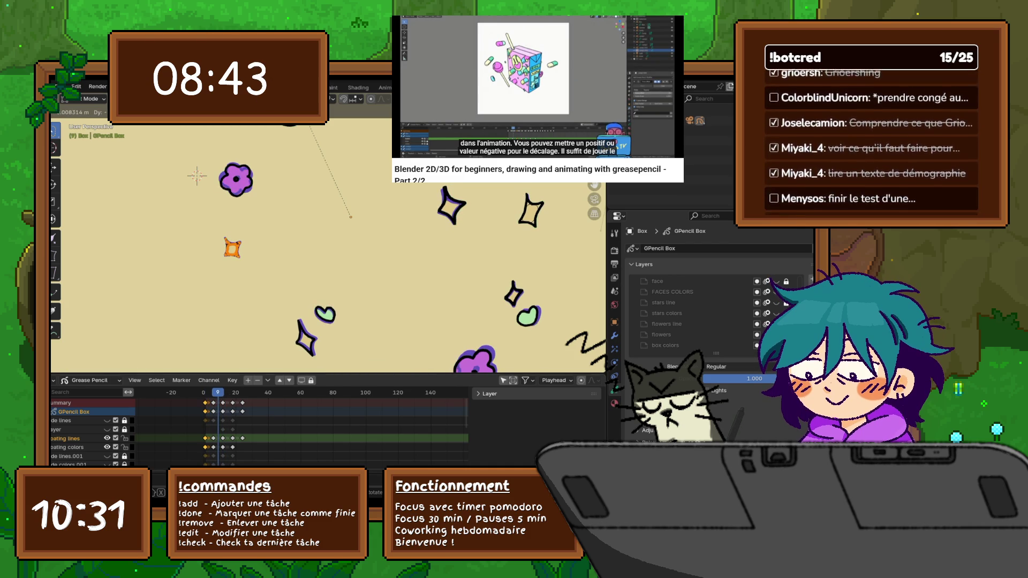
{"action": "key", "text": "Return"}
{"action": "key", "text": "Left"}
{"action": "key", "text": "Left"}
{"action": "key", "text": "Left"}
{"action": "key", "text": "g"}
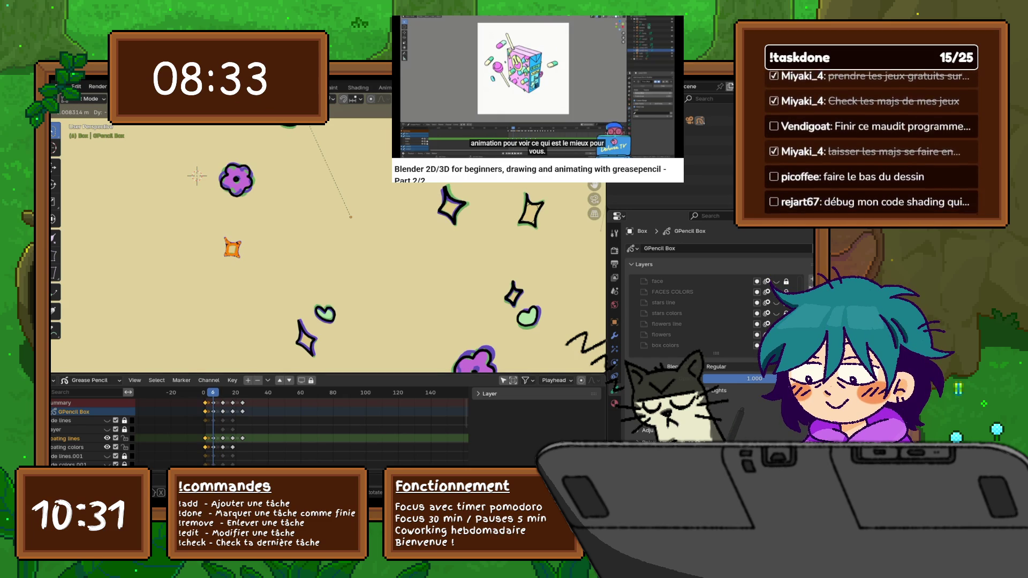
{"action": "left_click", "coordinate": [351, 216]}
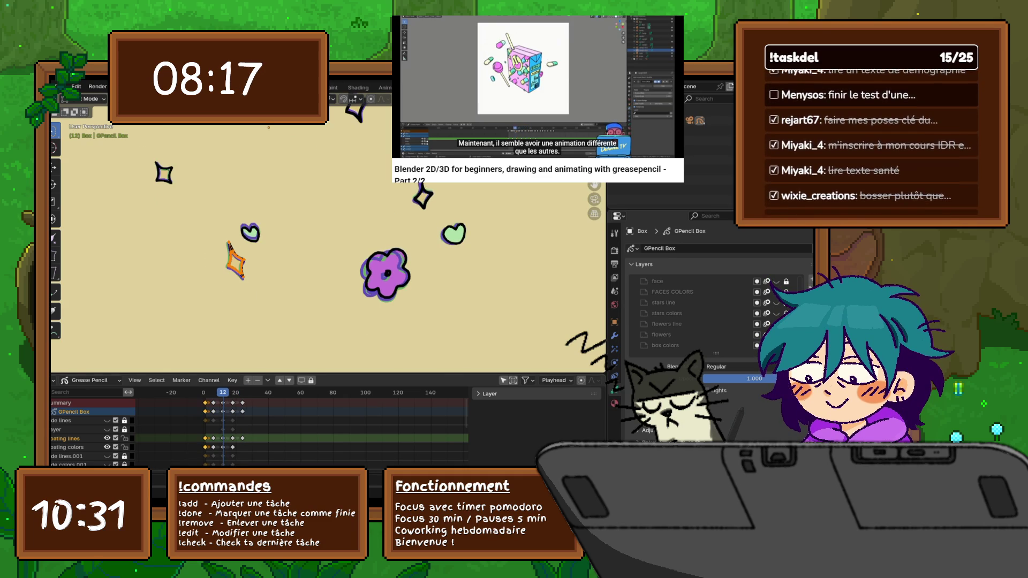
- Resize the orange star, then at frame 12 enlarge it slightly and move it
{"action": "key", "text": "s"}
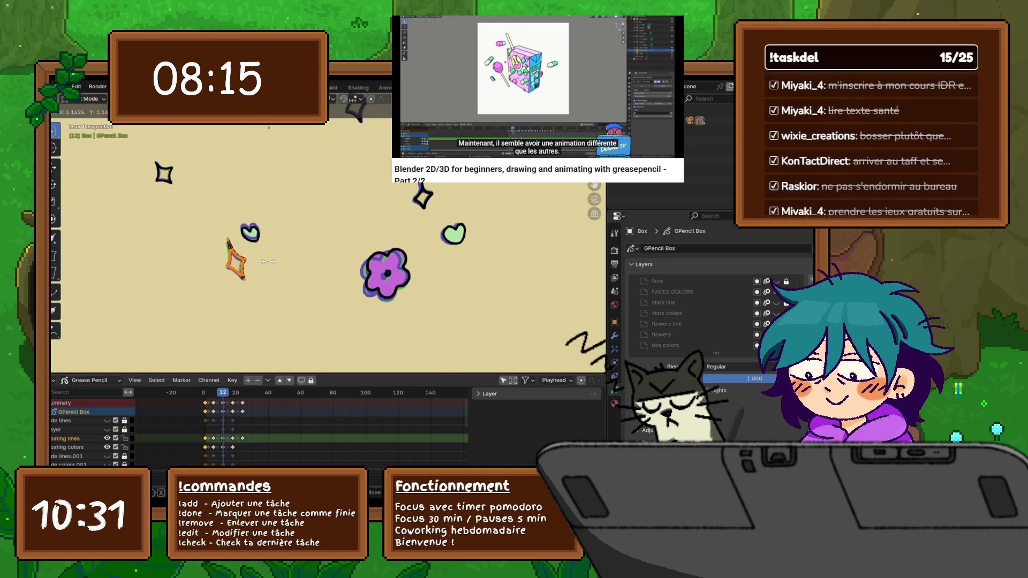
{"action": "left_click", "coordinate": [272, 260]}
{"action": "left_click", "coordinate": [213, 391]}
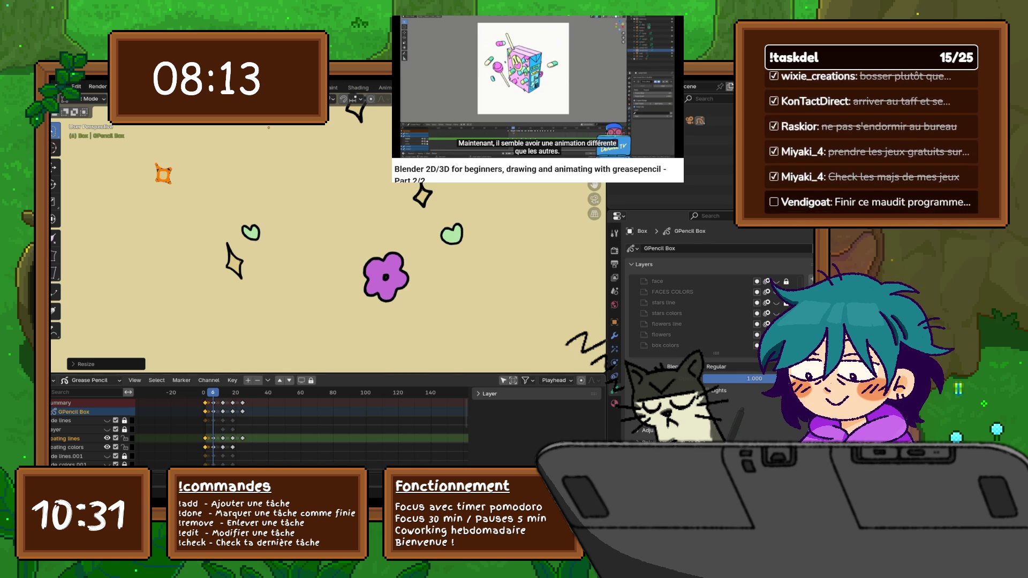
{"action": "left_click", "coordinate": [222, 392]}
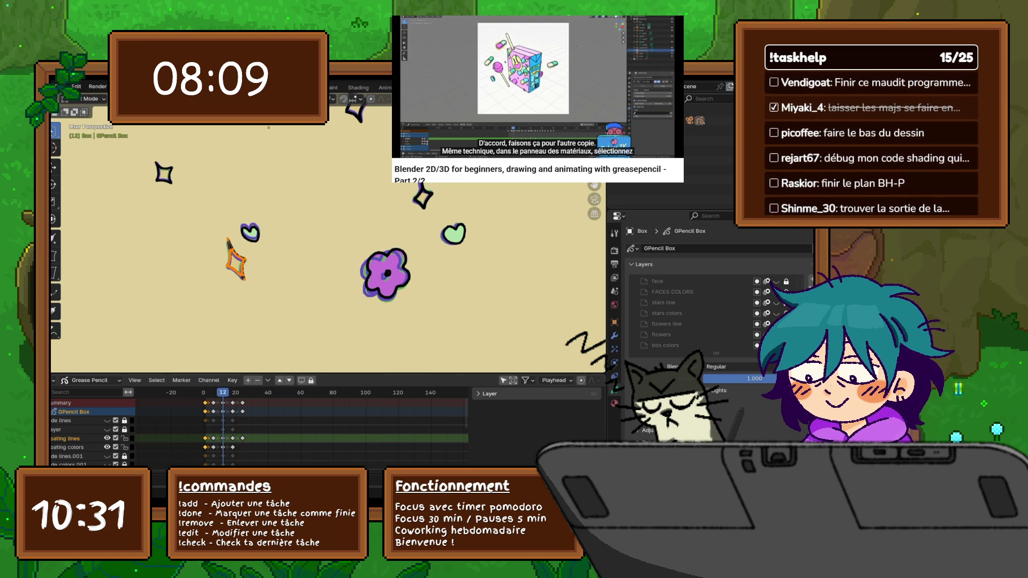
{"action": "key", "text": "s"}
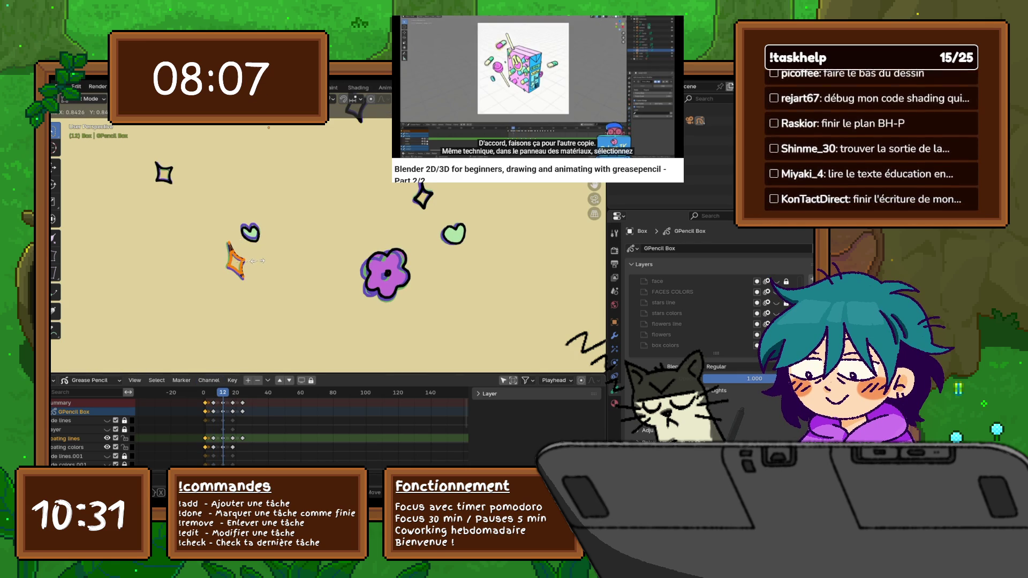
{"action": "key", "text": "Return"}
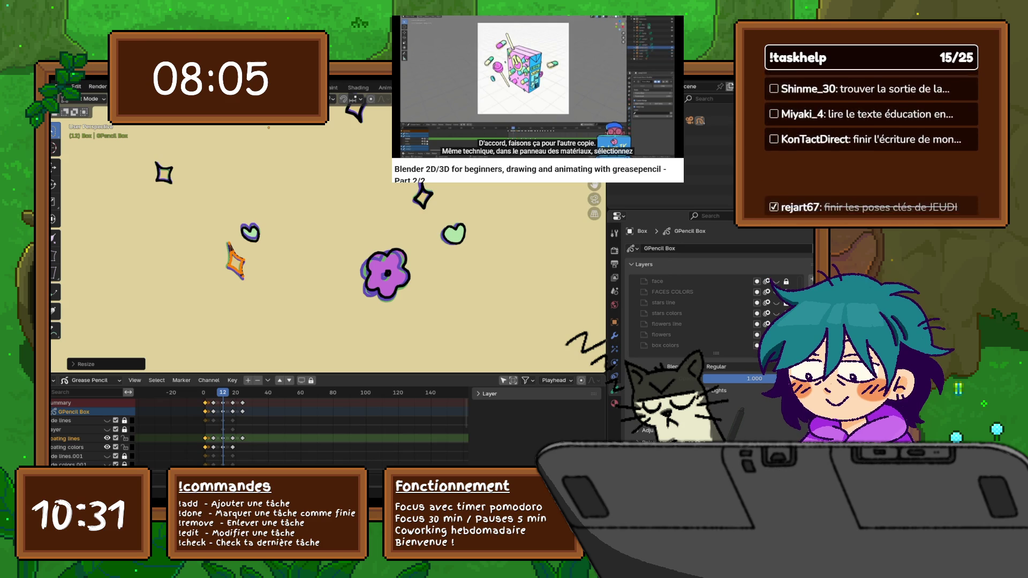
{"action": "key", "text": "g"}
{"action": "key", "text": "Return"}
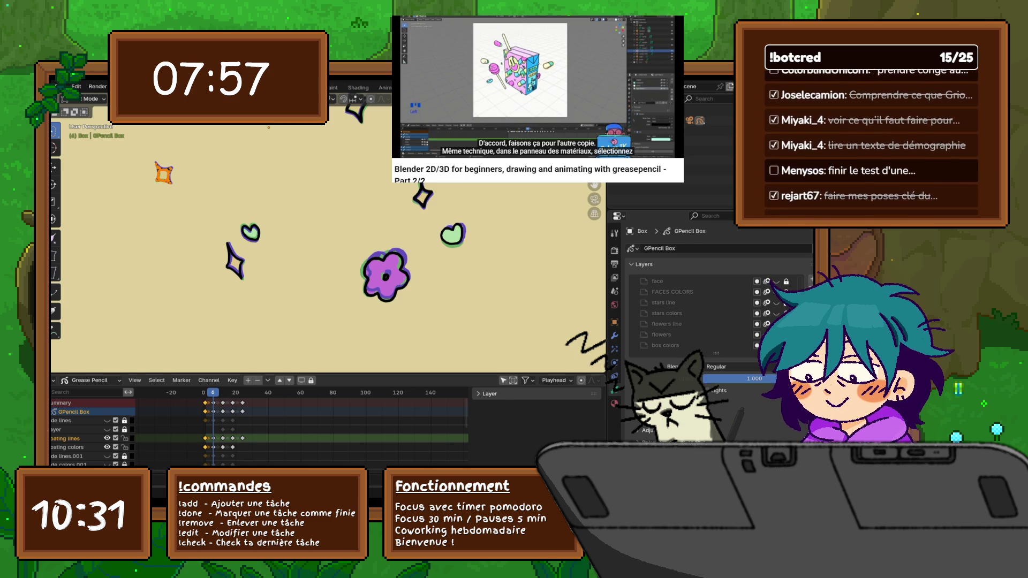
- Resize the other small star and give it a new position at frame 16
{"action": "left_click", "coordinate": [234, 261]}
{"action": "key", "text": "s"}
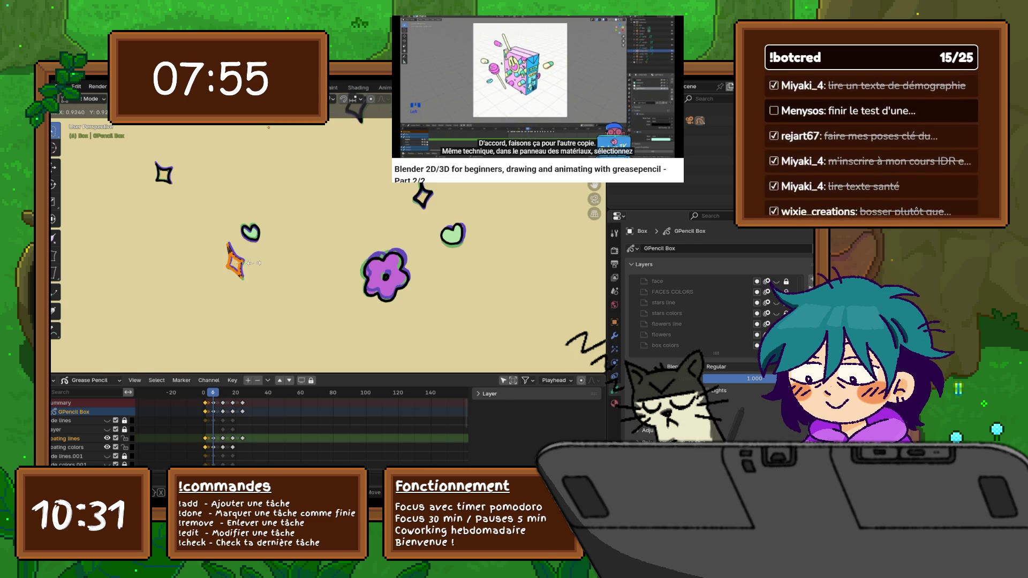
{"action": "left_click", "coordinate": [240, 269]}
{"action": "key", "text": "Right"}
{"action": "key", "text": "Right"}
{"action": "key", "text": "Right"}
{"action": "key", "text": "Right"}
{"action": "key", "text": "Right"}
{"action": "key", "text": "Right"}
{"action": "key", "text": "Right"}
{"action": "key", "text": "Right"}
{"action": "key", "text": "Right"}
{"action": "key", "text": "Right"}
{"action": "key", "text": "Right"}
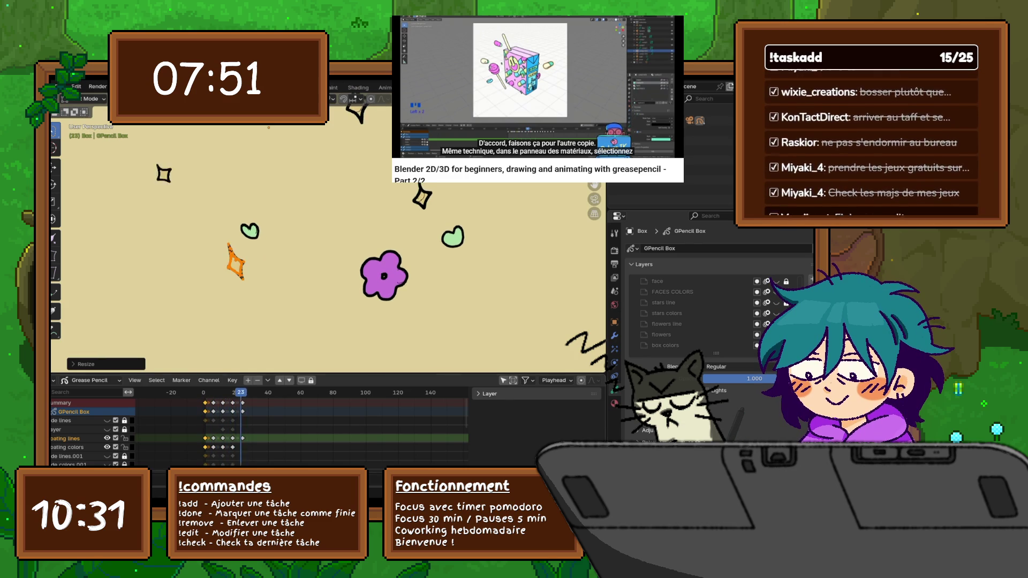
{"action": "key", "text": "g"}
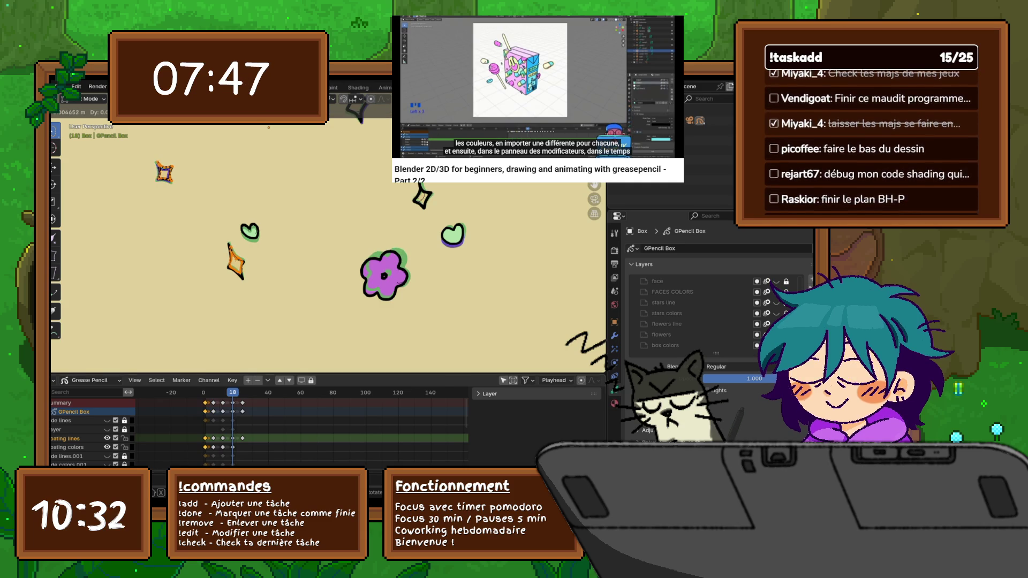
{"action": "key", "text": "Return"}
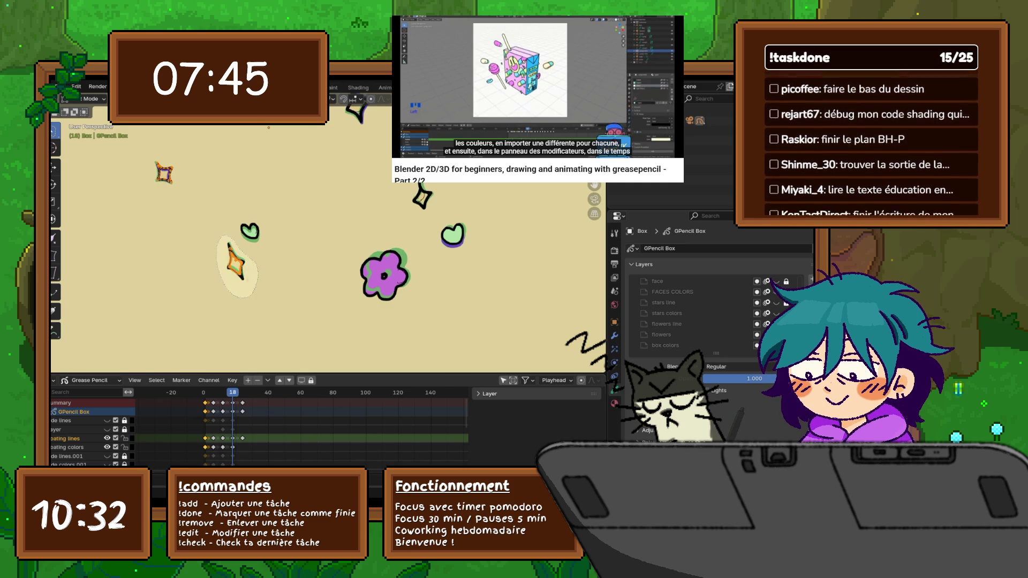
- Reposition the orange star, then back at frame 12 resize and move it again
{"action": "key", "text": "g"}
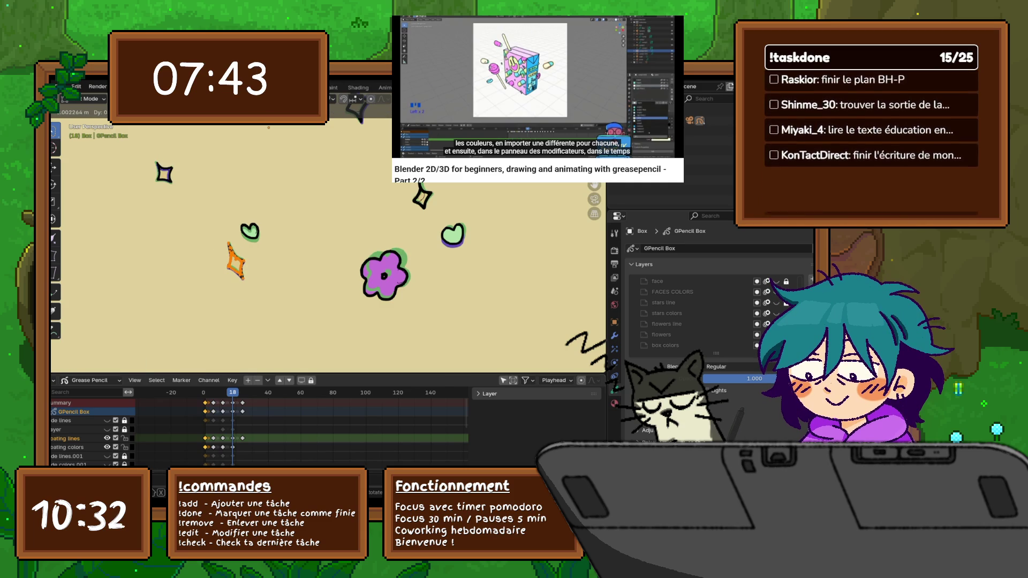
{"action": "left_click", "coordinate": [256, 269]}
{"action": "left_click", "coordinate": [259, 270]}
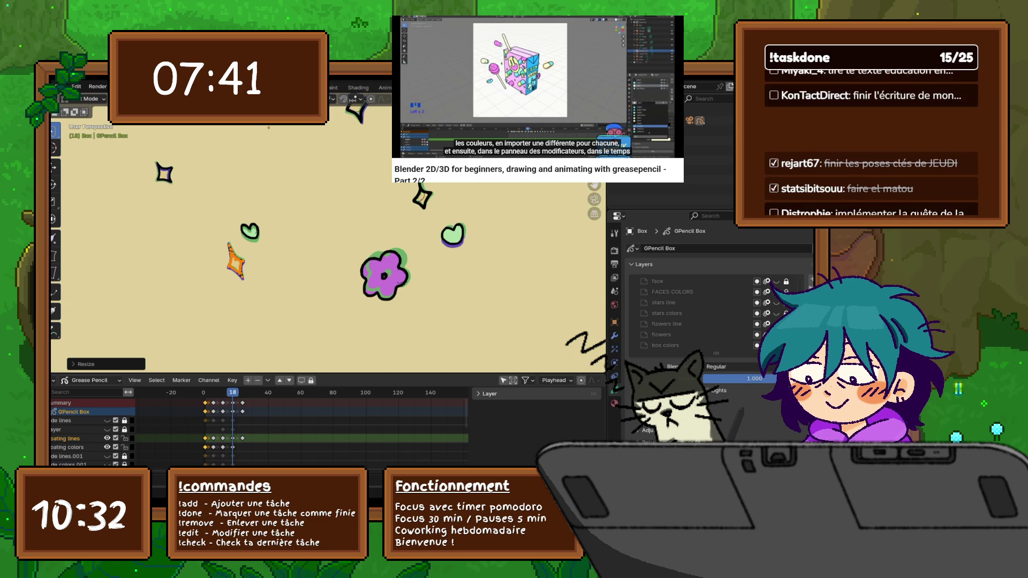
{"action": "key", "text": "Left"}
{"action": "key", "text": "Left"}
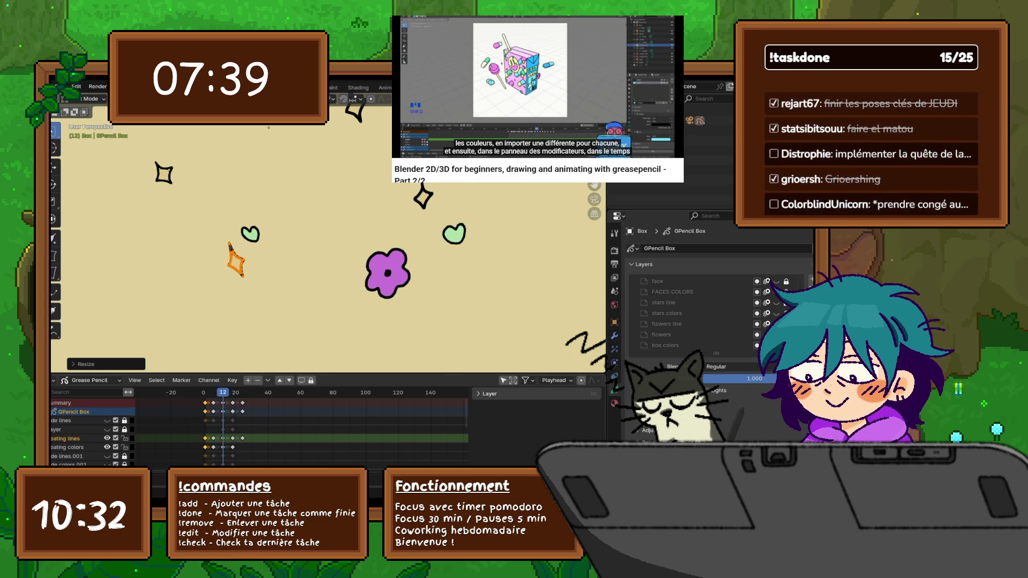
{"action": "key", "text": "Left"}
{"action": "key", "text": "s"}
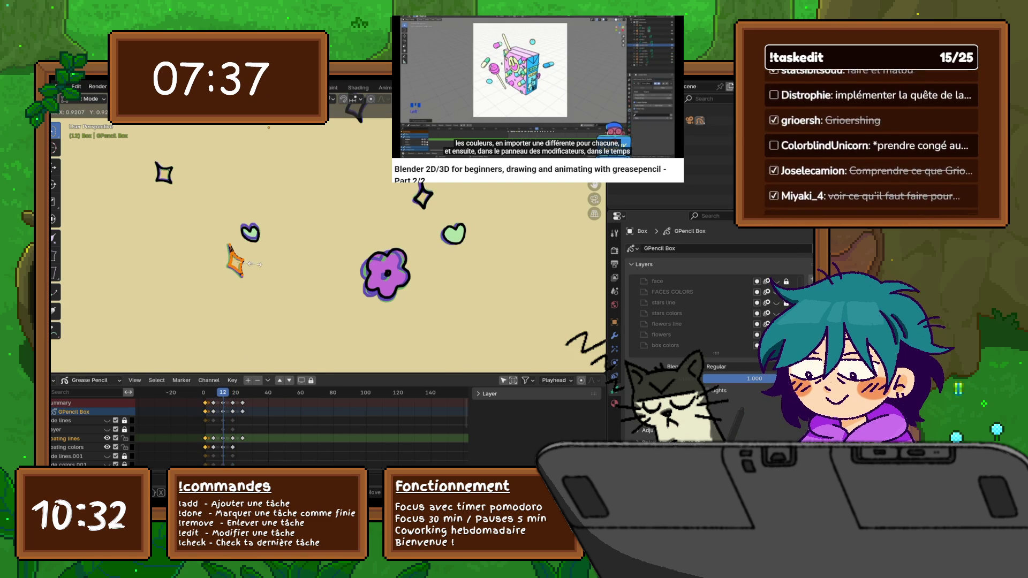
{"action": "key", "text": "Return"}
{"action": "key", "text": "g"}
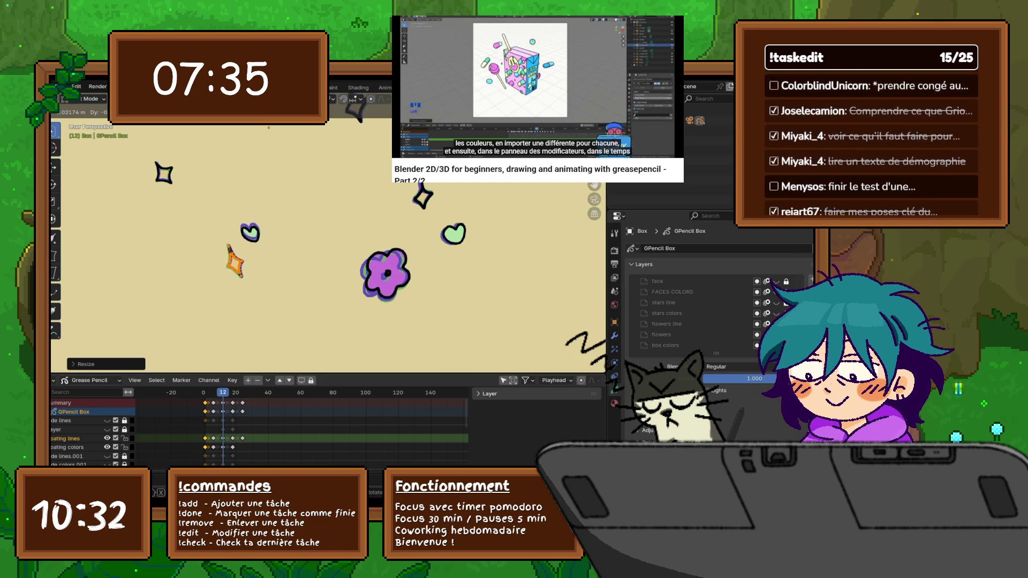
{"action": "key", "text": "Return"}
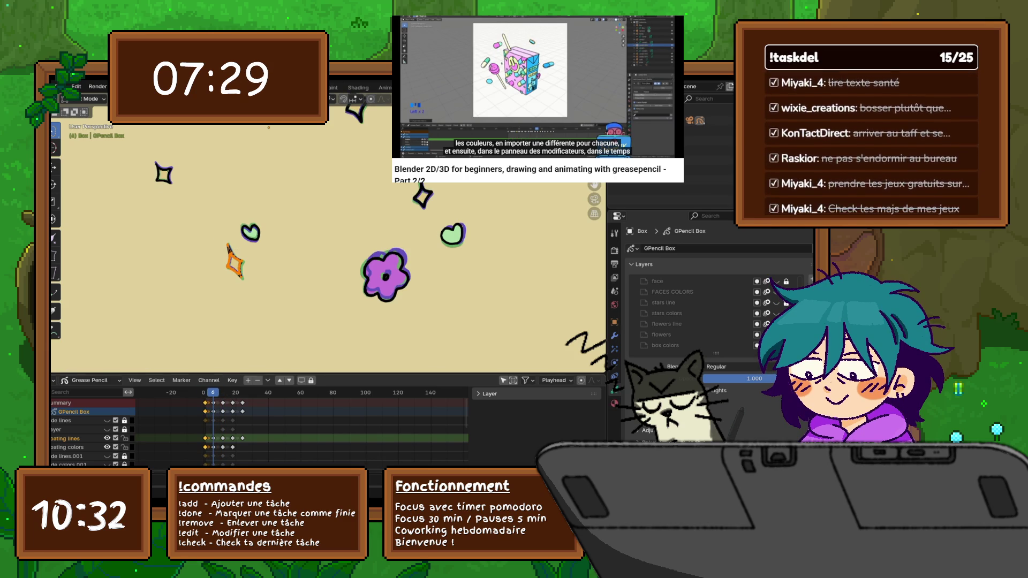
{"action": "key", "text": "Return"}
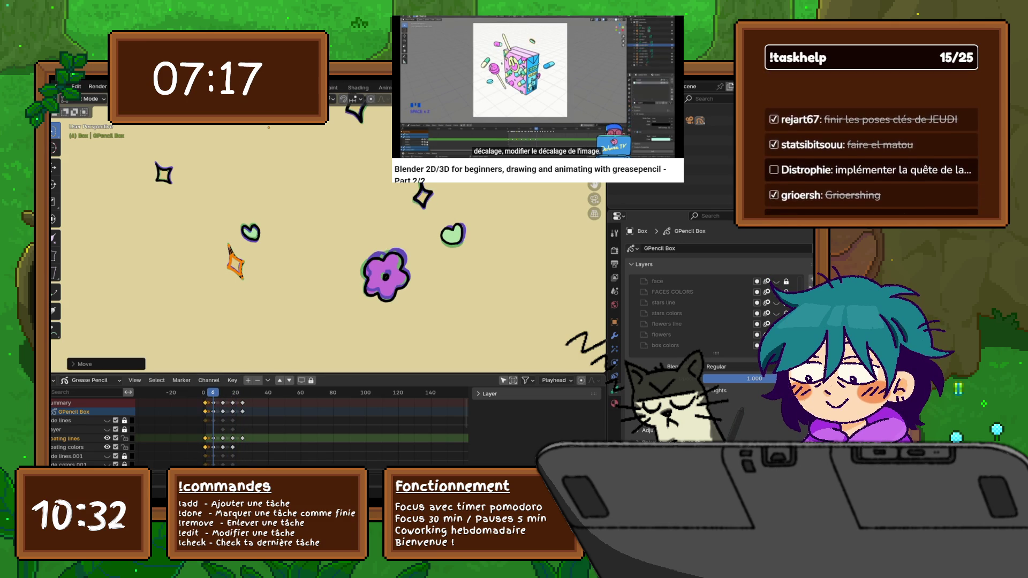
- Key new drift positions for the flower drawings at frame 12 and an earlier frame, returning to frame 1
{"action": "key", "text": "Left"}
{"action": "key", "text": "Right"}
{"action": "key", "text": "Right"}
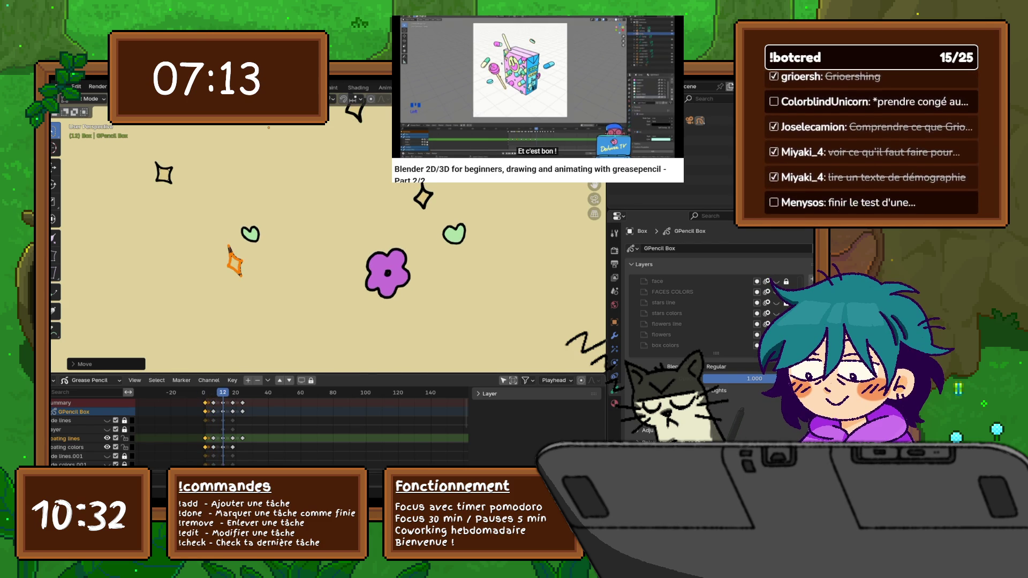
{"action": "key", "text": "g"}
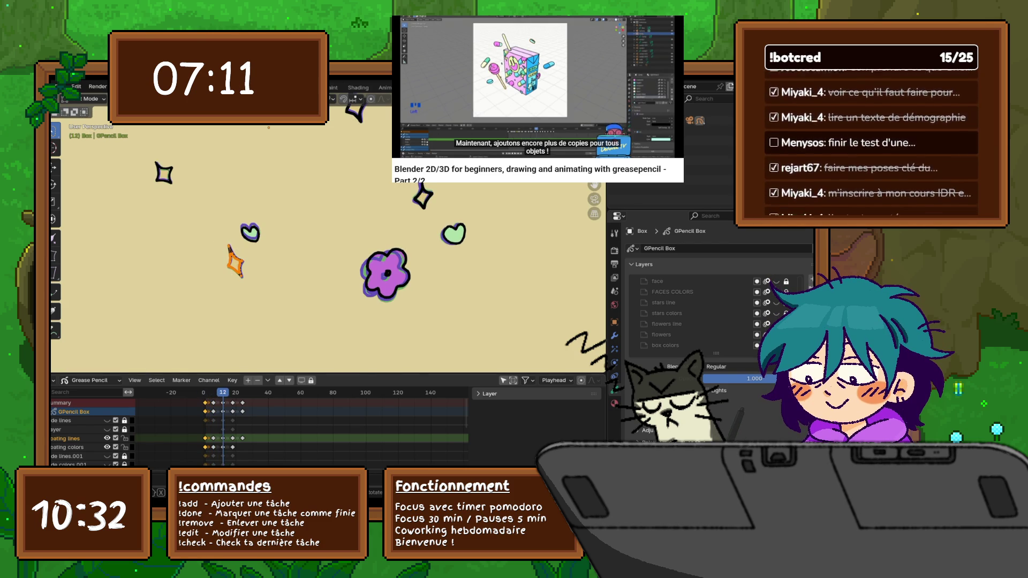
{"action": "key", "text": "Return"}
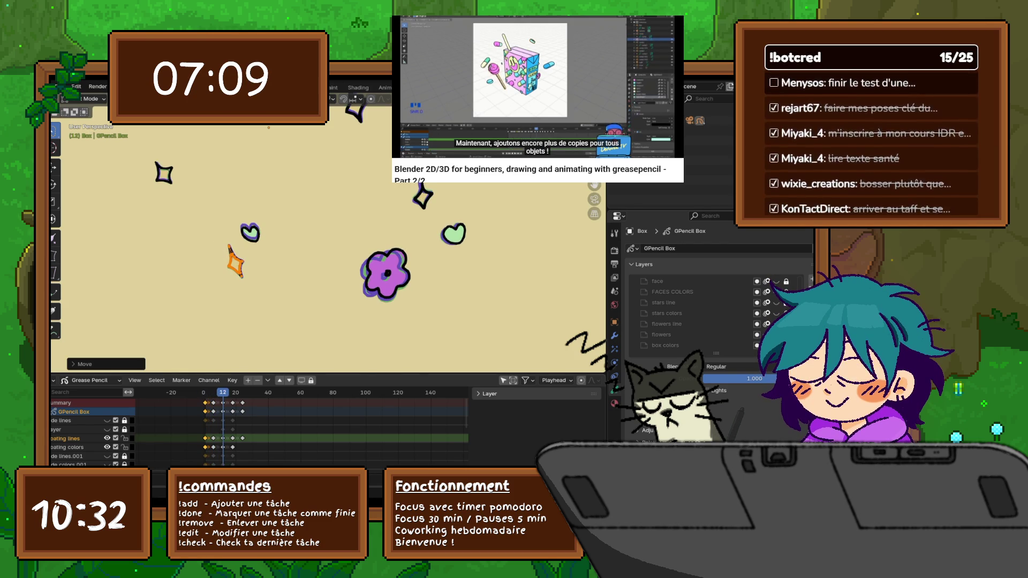
{"action": "key", "text": "g"}
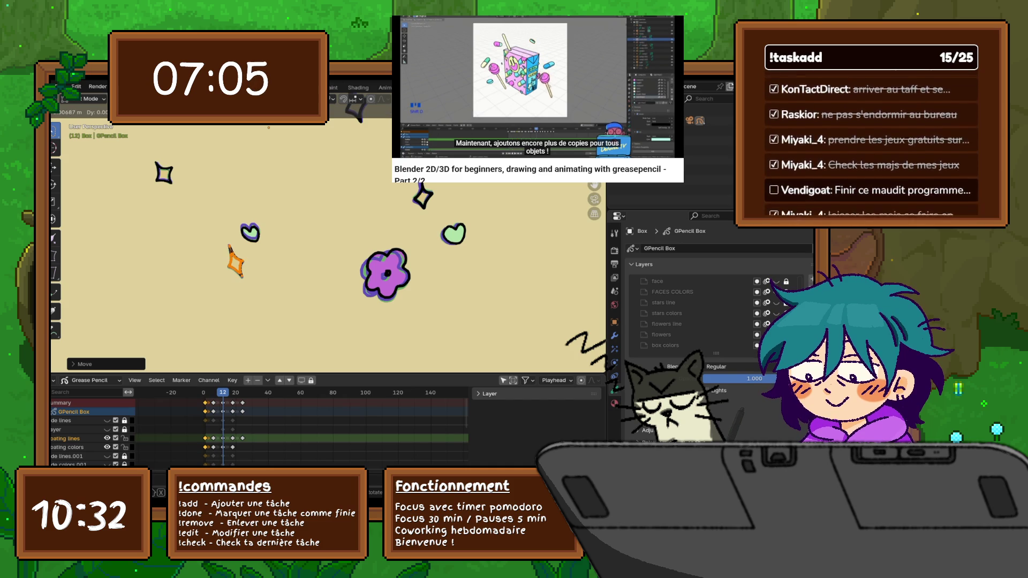
{"action": "key", "text": "Return"}
{"action": "key", "text": "Down"}
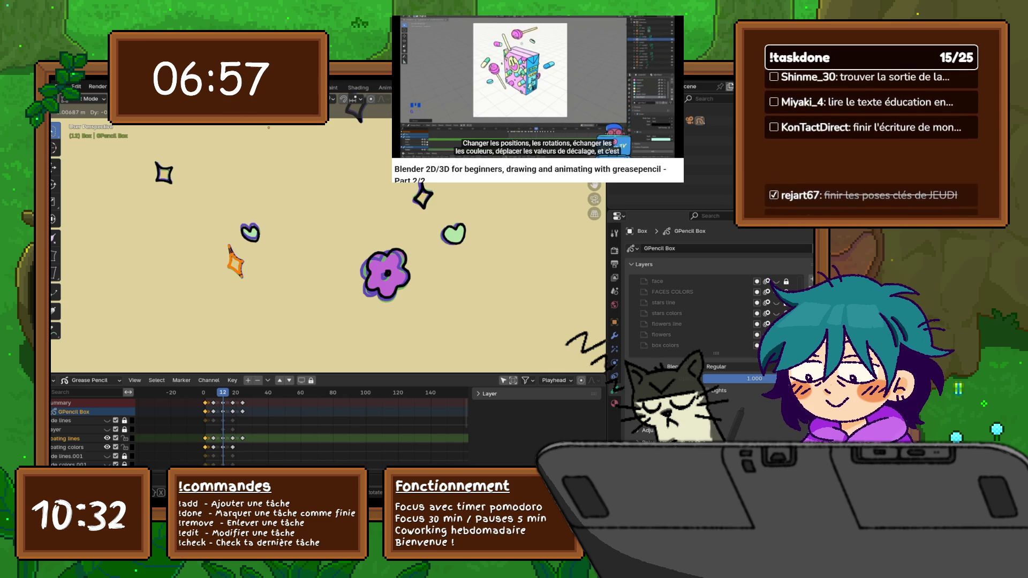
{"action": "key", "text": "Return"}
{"action": "key", "text": "g"}
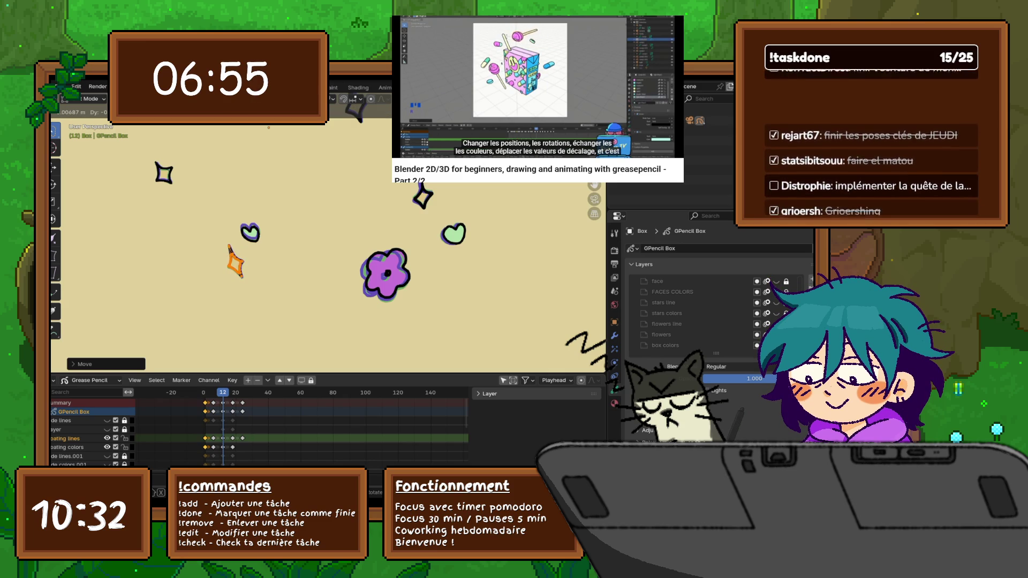
{"action": "key", "text": "Escape"}
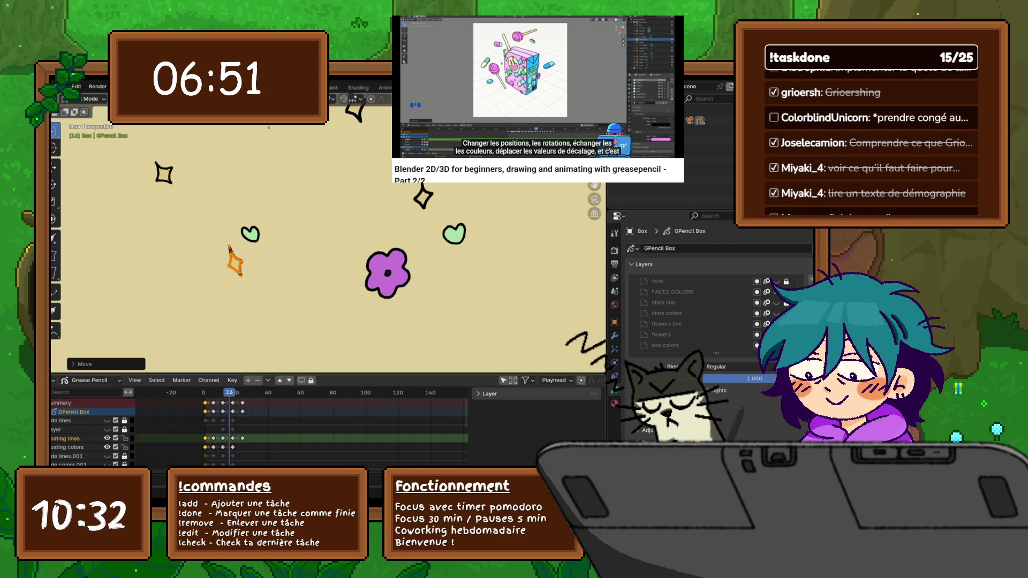
{"action": "key", "text": "Escape"}
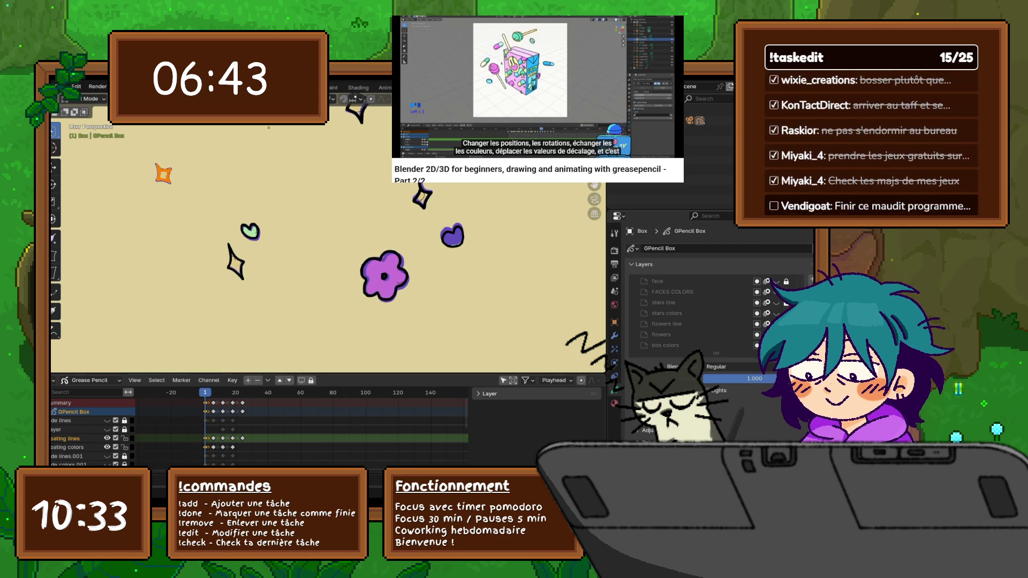
- Recentre the view, restart the animation and resize the orange star at frame 12
{"action": "middle_click_drag", "start_coordinate": [321, 241], "coordinate": [237, 325], "text": "shift"}
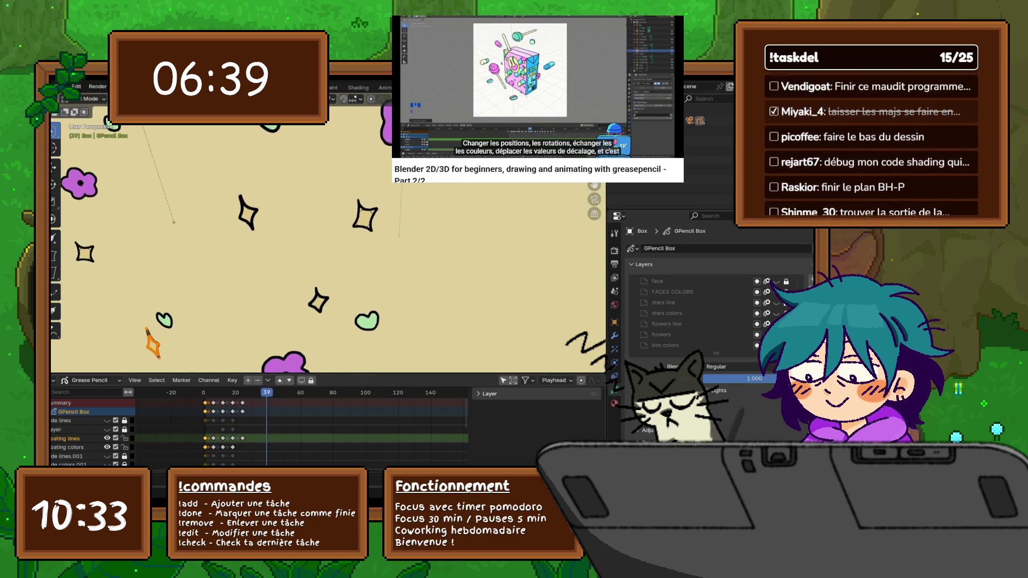
{"action": "key", "text": "Escape"}
{"action": "key", "text": "space"}
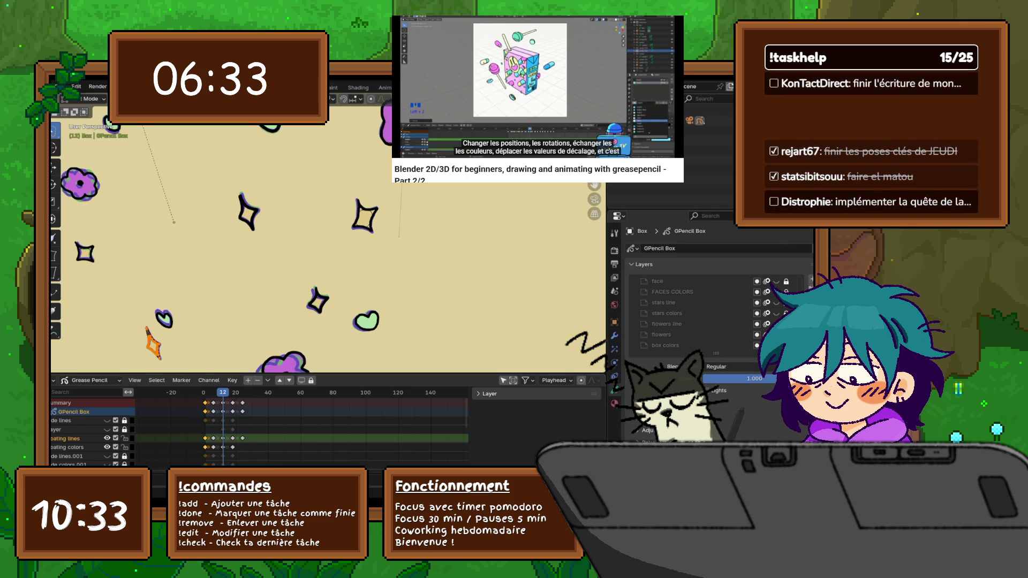
{"action": "key", "text": "s"}
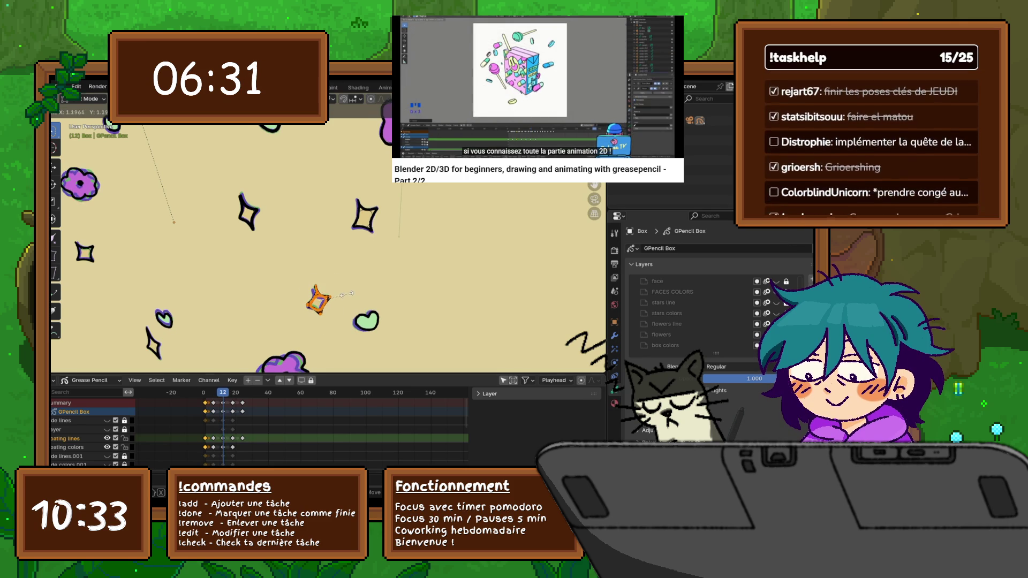
{"action": "key", "text": "Return"}
- Scale the orange star at frame 8 and again at frame 18
{"action": "key", "text": "Left"}
{"action": "key", "text": "Left"}
{"action": "key", "text": "Left"}
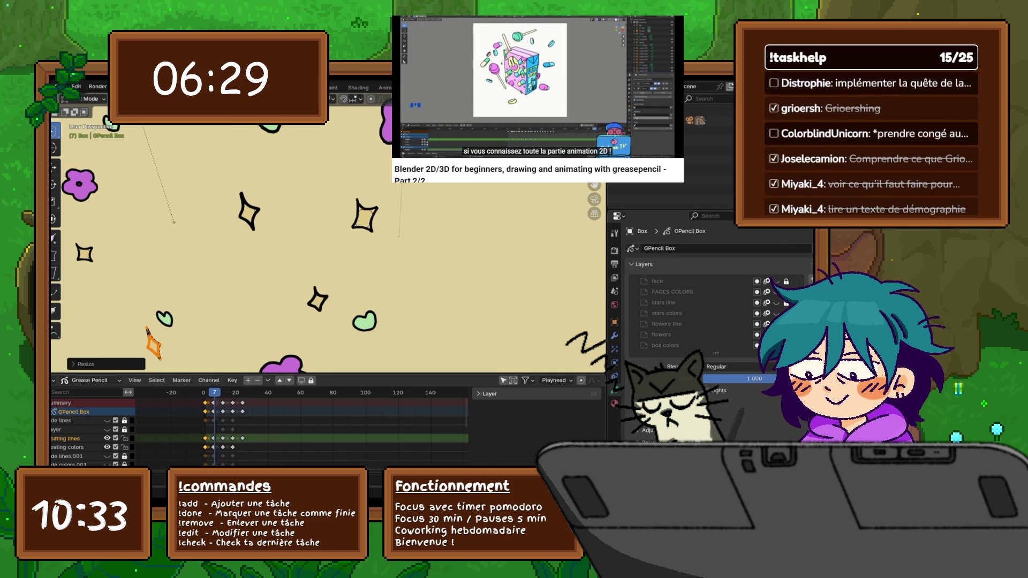
{"action": "key", "text": "g"}
{"action": "key", "text": "s"}
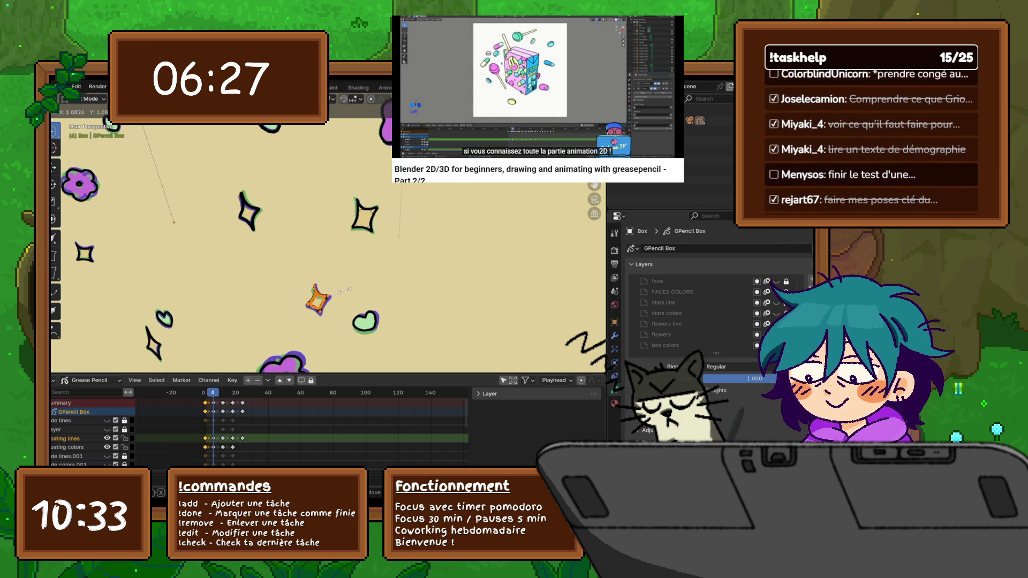
{"action": "key", "text": "Return"}
{"action": "key", "text": "Up"}
{"action": "key", "text": "Up"}
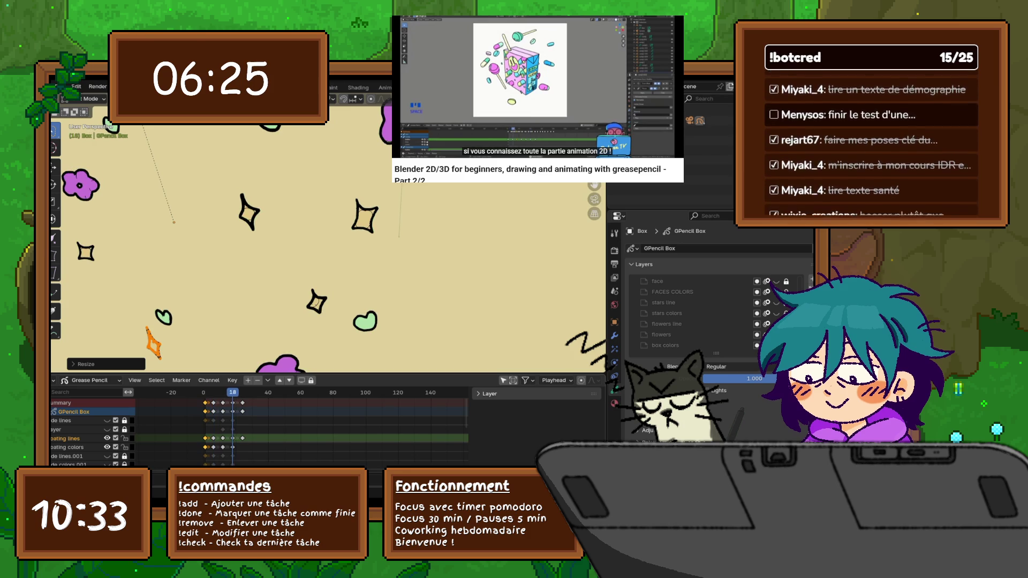
{"action": "key", "text": "g"}
{"action": "key", "text": "s"}
{"action": "key", "text": "Return"}
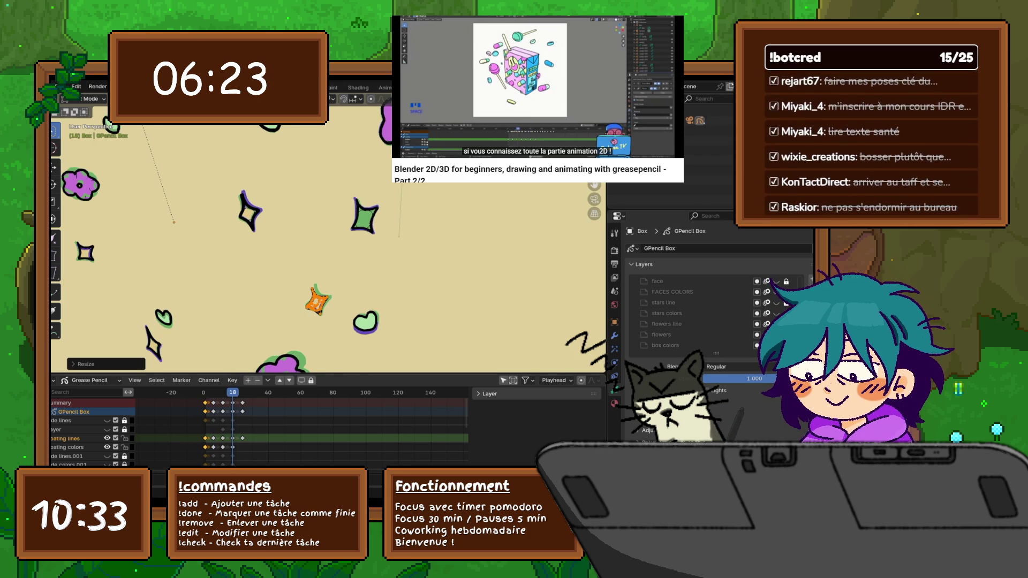
- Step between frames 14 and 20 and rotate the orange star at frame 18
{"action": "key", "text": "Down"}
{"action": "key", "text": "Down"}
{"action": "key", "text": "Down"}
{"action": "key", "text": "Up"}
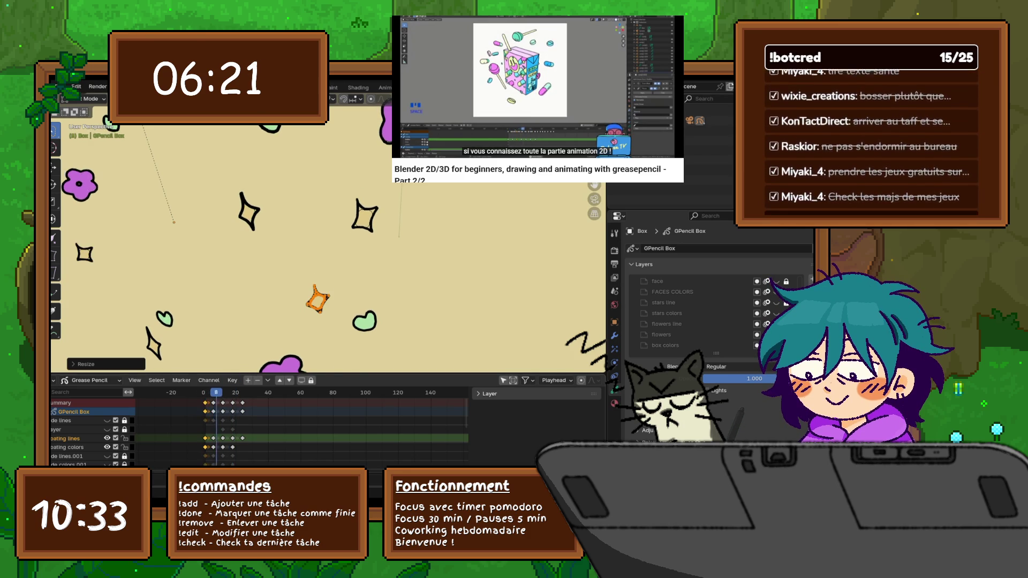
{"action": "key", "text": "Up"}
{"action": "key", "text": "Right"}
{"action": "key", "text": "Right"}
{"action": "key", "text": "Right"}
{"action": "key", "text": "Right"}
{"action": "key", "text": "Right"}
{"action": "key", "text": "Right"}
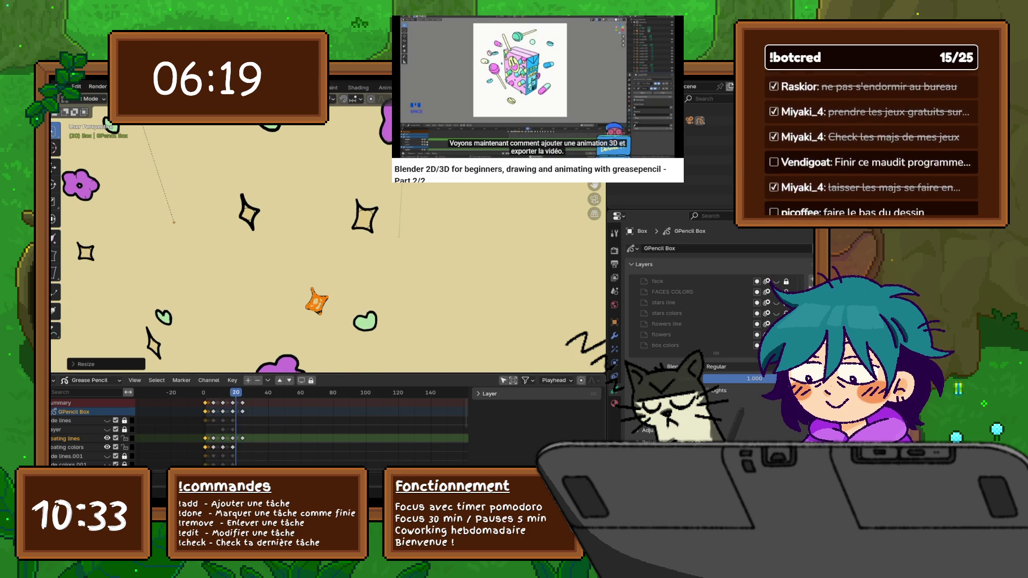
{"action": "key", "text": "Left"}
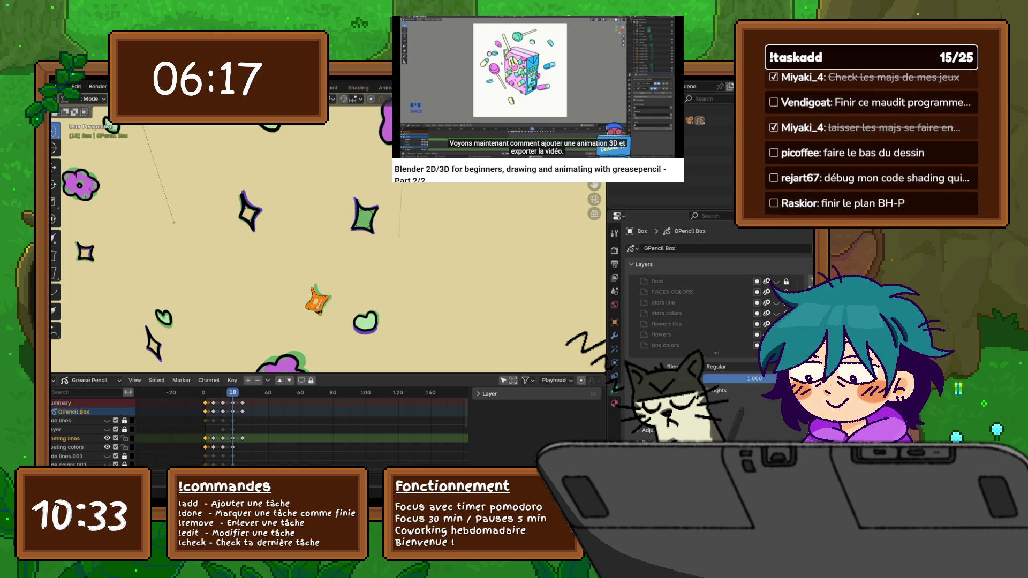
{"action": "left_click", "coordinate": [354, 289]}
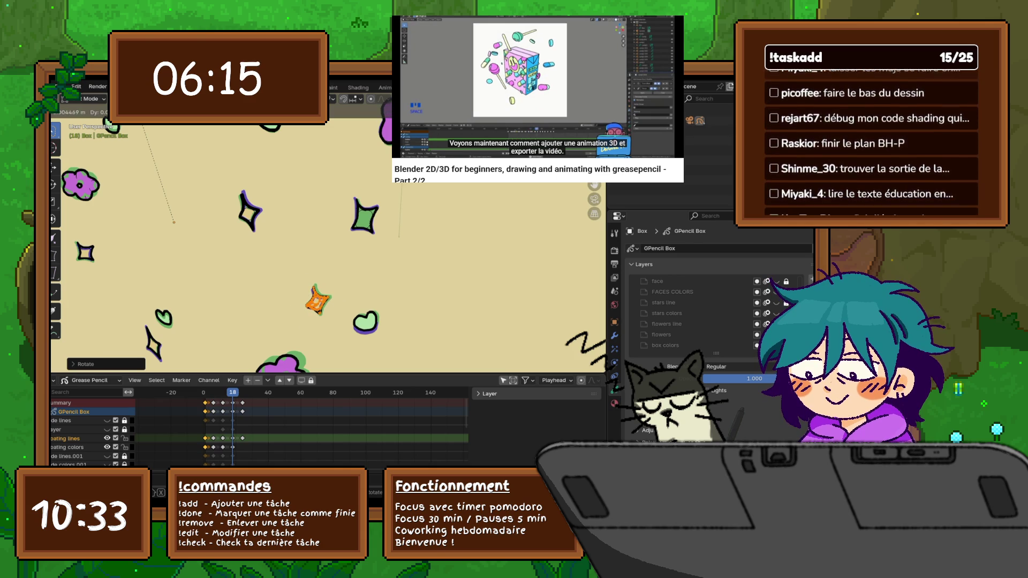
- Near the start of the animation, rotate the orange star and move it to a new spot
{"action": "key", "text": "Down"}
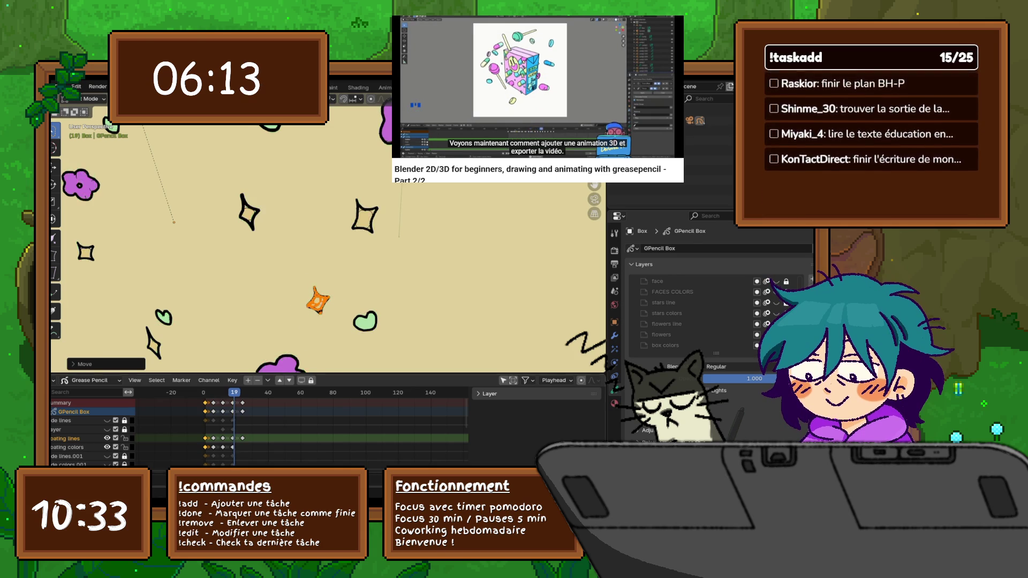
{"action": "key", "text": "Down"}
{"action": "key", "text": "Down"}
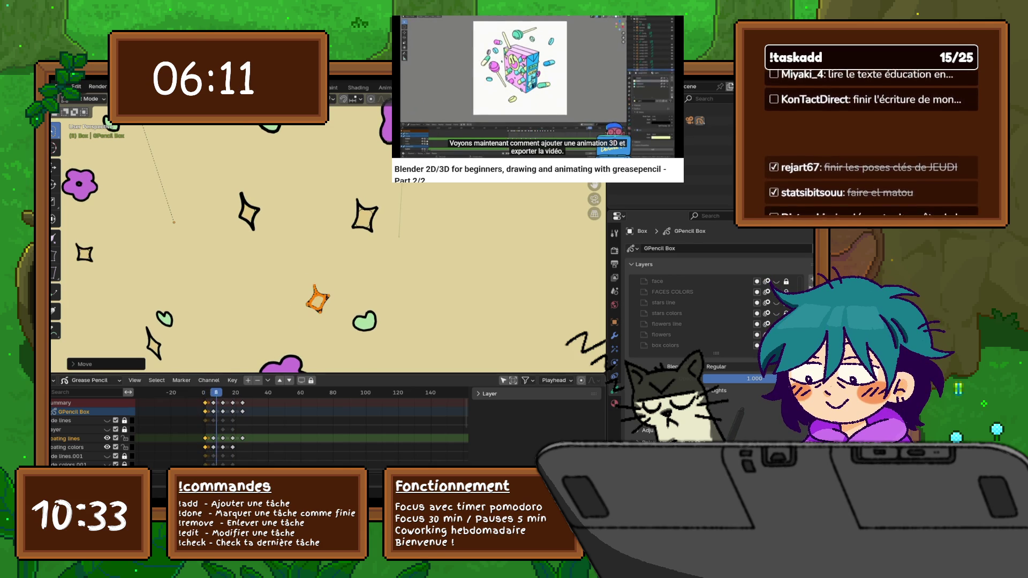
{"action": "key", "text": "Right"}
{"action": "key", "text": "Right"}
{"action": "key", "text": "r"}
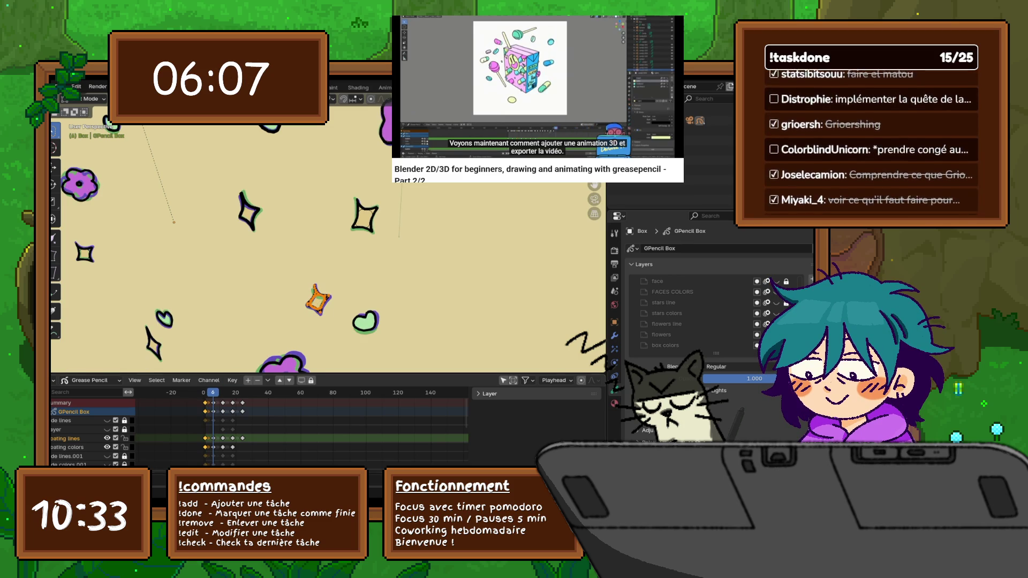
{"action": "key", "text": "Return"}
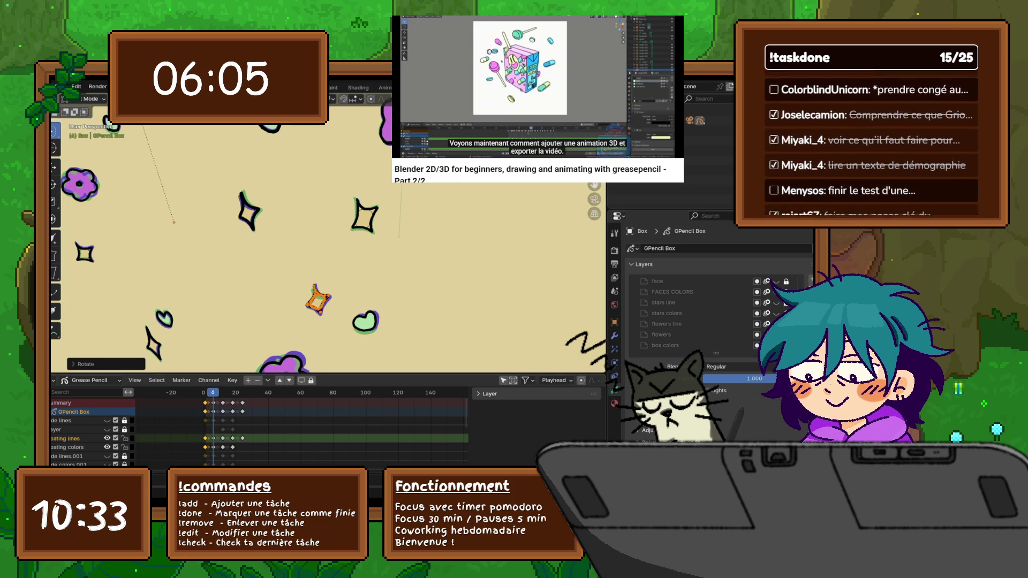
{"action": "key", "text": "g"}
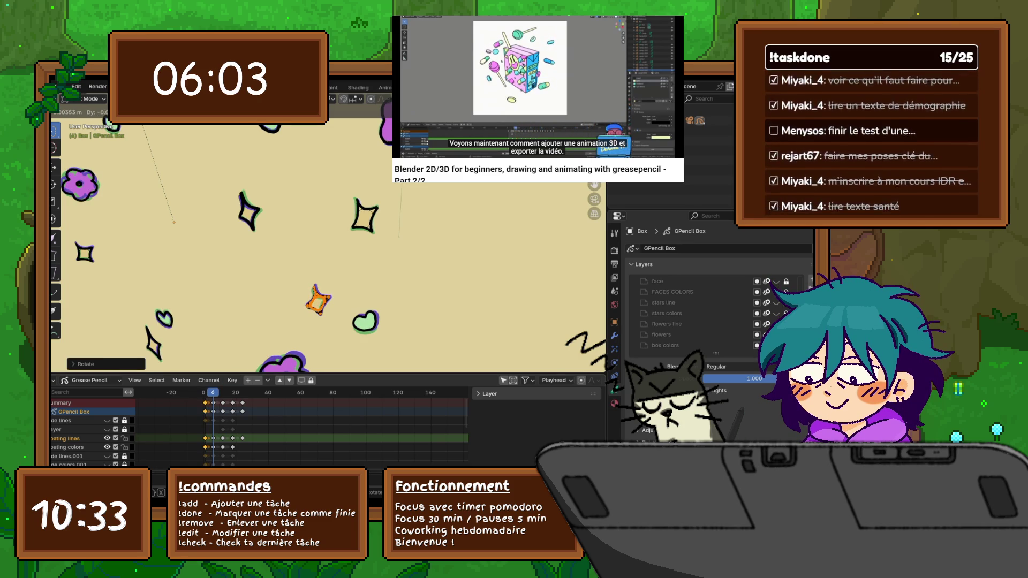
{"action": "key", "text": "Return"}
- Scrub through the frames to check the star's motion and begin resizing it at frame 15
{"action": "key", "text": "Left"}
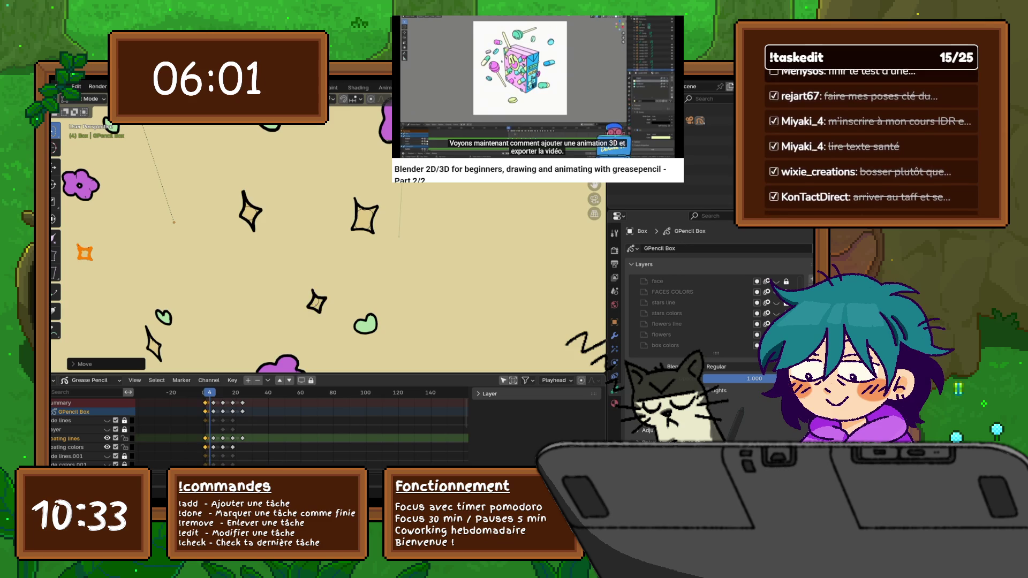
{"action": "key", "text": "Right"}
{"action": "key", "text": "Right"}
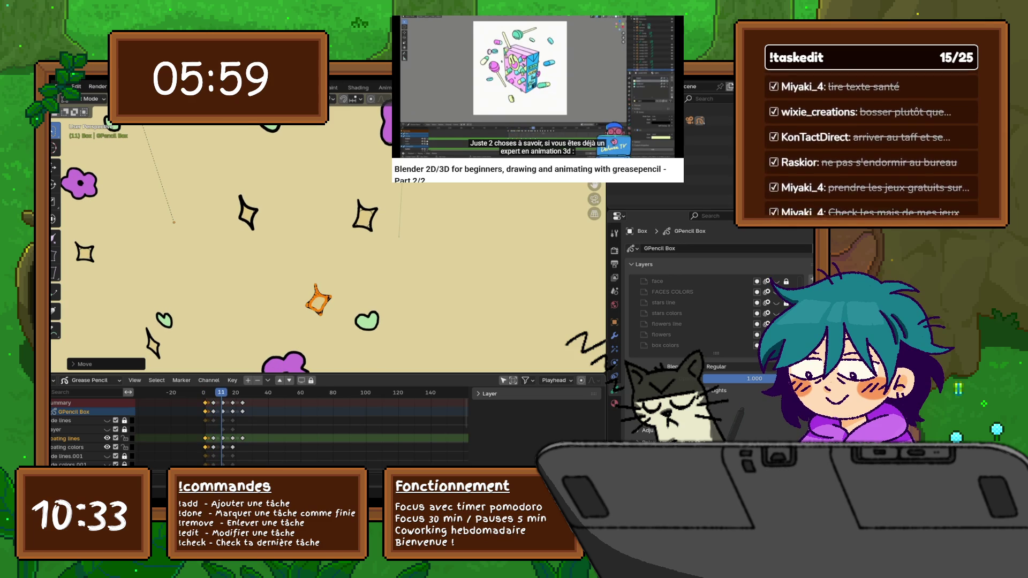
{"action": "key", "text": "Right"}
{"action": "key", "text": "Right"}
{"action": "key", "text": "Right"}
{"action": "key", "text": "Right"}
{"action": "key", "text": "Right"}
{"action": "key", "text": "Right"}
{"action": "key", "text": "Right"}
{"action": "key", "text": "Right"}
{"action": "key", "text": "Right"}
{"action": "key", "text": "Right"}
{"action": "key", "text": "Right"}
{"action": "key", "text": "Left"}
{"action": "key", "text": "Left"}
{"action": "key", "text": "Left"}
{"action": "key", "text": "Left"}
{"action": "key", "text": "Left"}
{"action": "key", "text": "Left"}
{"action": "key", "text": "Left"}
{"action": "key", "text": "Left"}
{"action": "key", "text": "Right"}
{"action": "key", "text": "Right"}
{"action": "key", "text": "Right"}
{"action": "key", "text": "Right"}
{"action": "key", "text": "Right"}
{"action": "key", "text": "Right"}
{"action": "key", "text": "Left"}
{"action": "key", "text": "Left"}
{"action": "key", "text": "Left"}
{"action": "key", "text": "Left"}
{"action": "key", "text": "Left"}
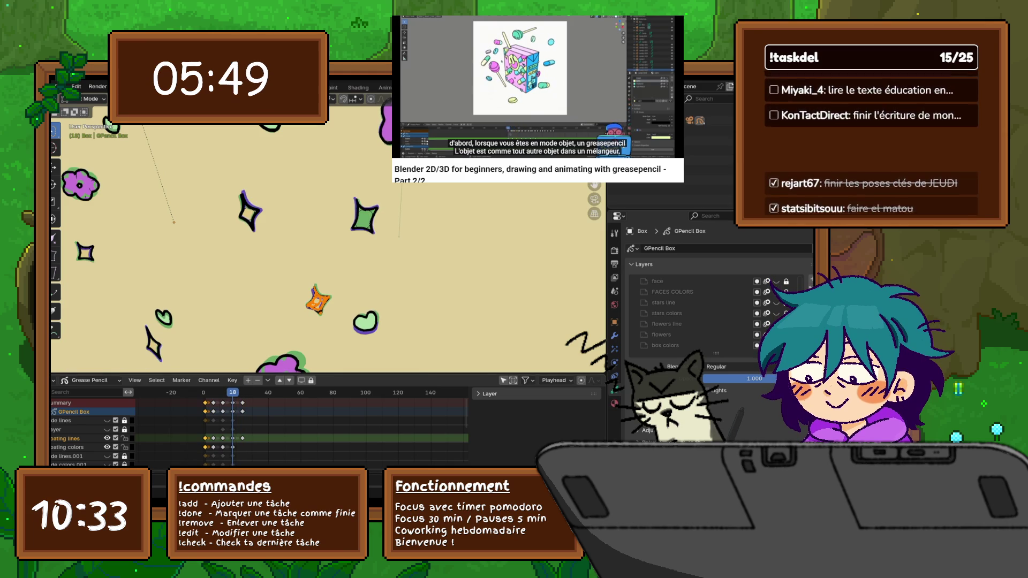
{"action": "key", "text": "s"}
- Undo three times to reveal the juice box drawing, its faces and star layers and purple fill
{"action": "key", "text": "Return"}
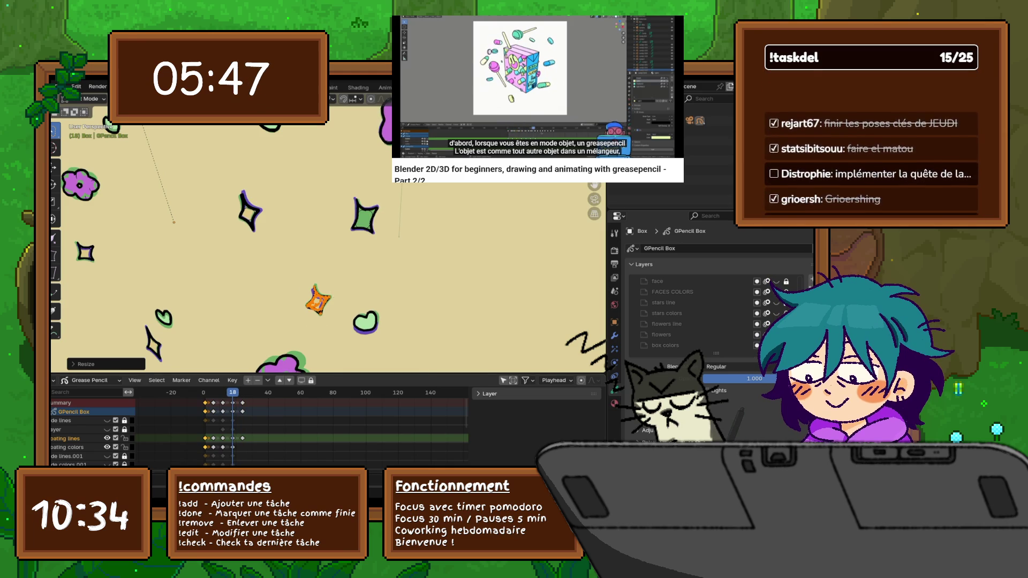
{"action": "scroll", "coordinate": [167, 204], "scroll_direction": "down", "scroll_amount": 2}
{"action": "scroll", "coordinate": [167, 204], "scroll_direction": "down", "scroll_amount": 2}
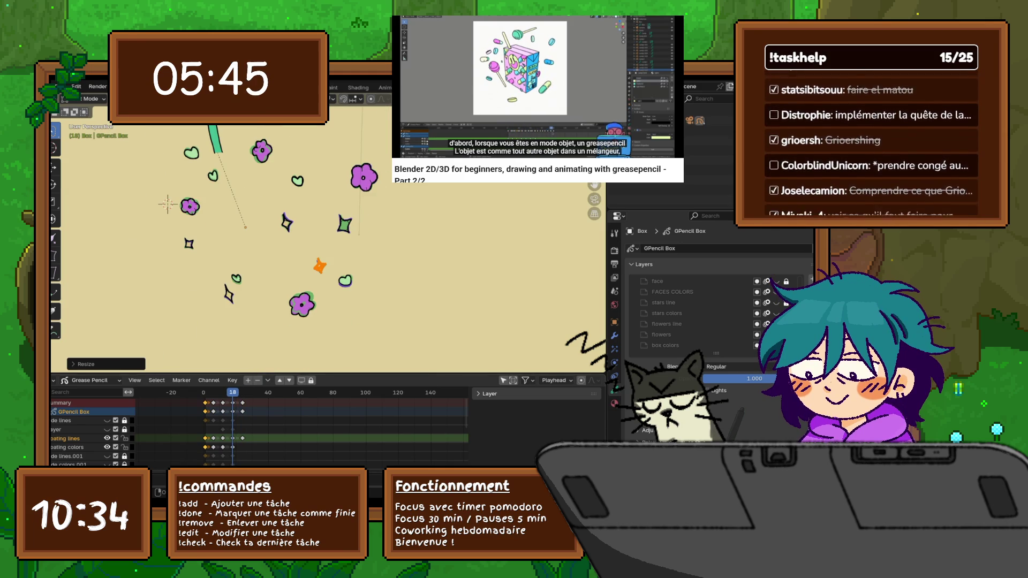
{"action": "key", "text": "ctrl+z"}
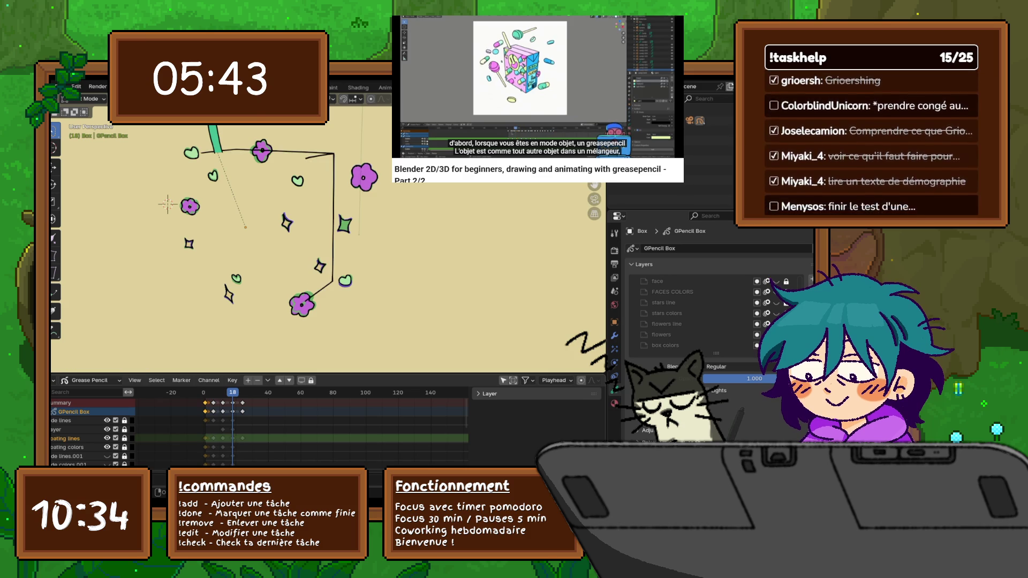
{"action": "scroll", "coordinate": [89, 425], "scroll_direction": "down", "scroll_amount": 3}
{"action": "key", "text": "ctrl+z"}
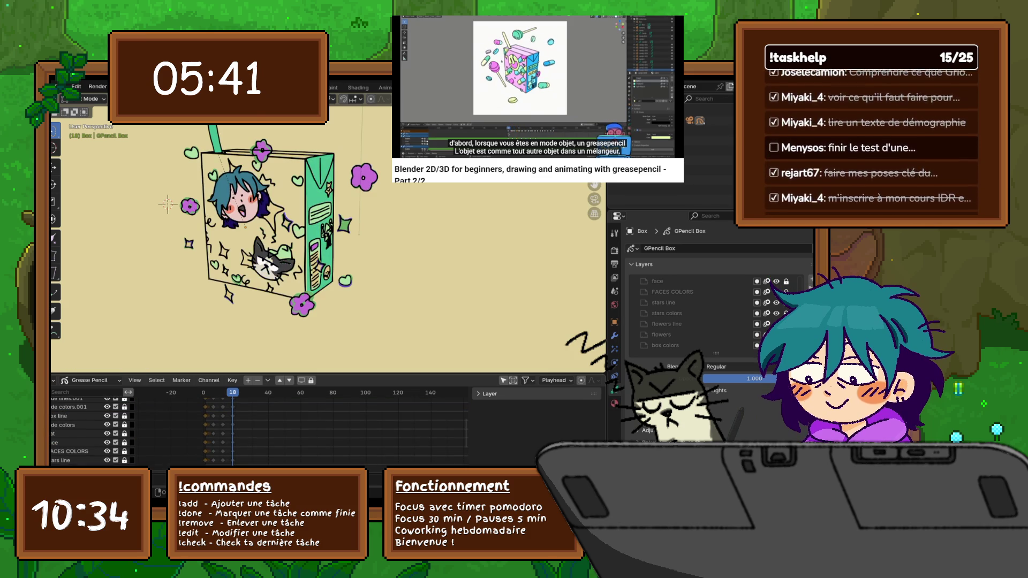
{"action": "scroll", "coordinate": [88, 426], "scroll_direction": "down", "scroll_amount": 3}
{"action": "key", "text": "ctrl+z"}
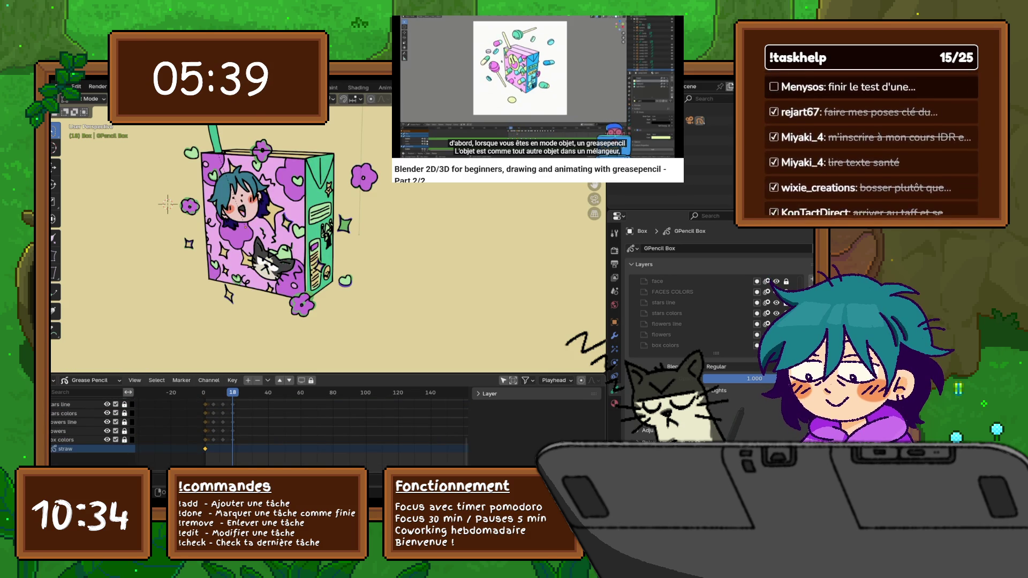
- Centre the view on the full juice box and briefly check the File menu
{"action": "middle_click_drag", "start_coordinate": [240, 225], "coordinate": [279, 241], "text": "shift"}
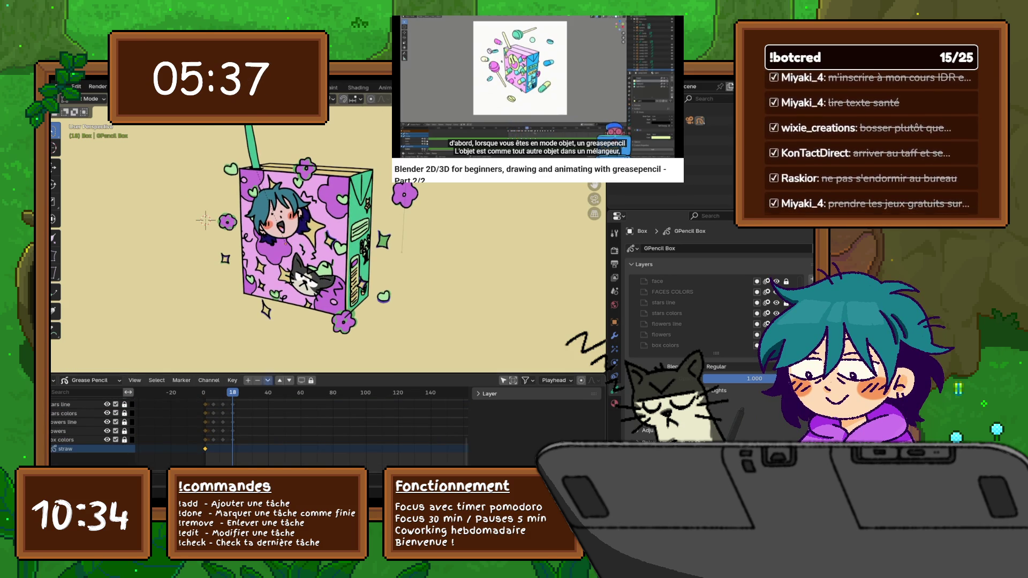
{"action": "left_click", "coordinate": [60, 86]}
{"action": "key", "text": "Escape"}
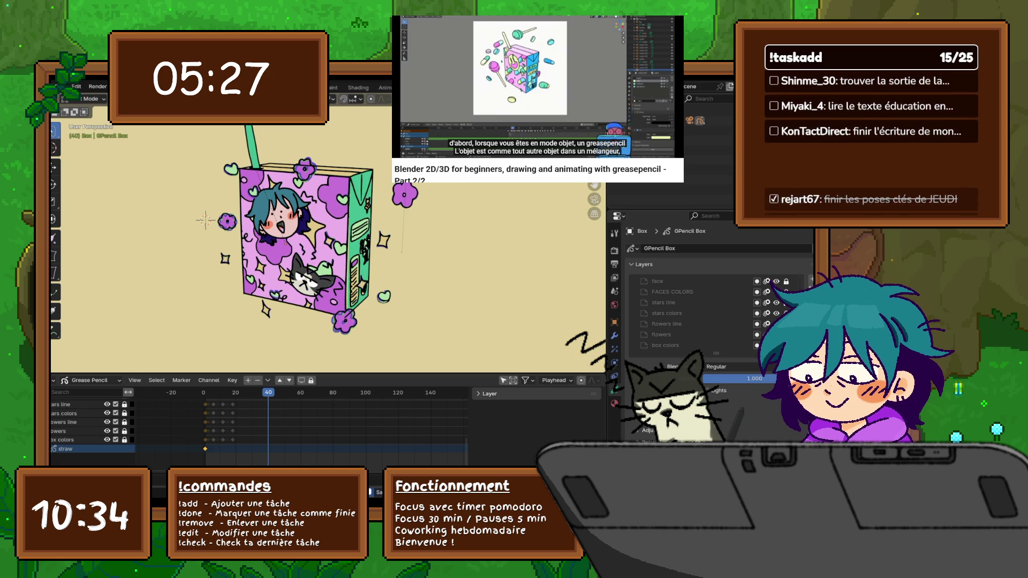
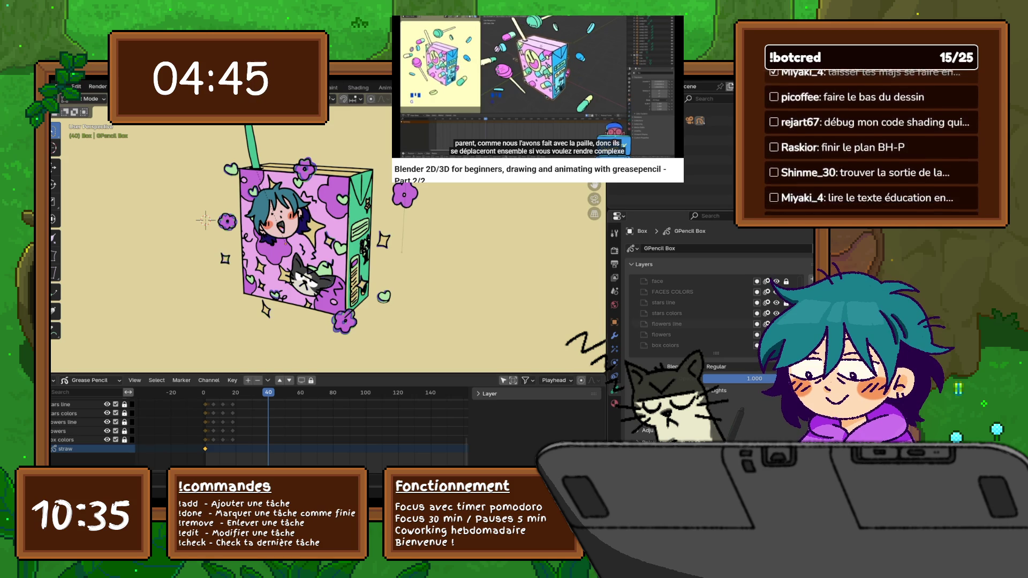
- Shift Material.001's colour slightly in the colour wheel, then make FACES COLORS the active layer
{"action": "left_click", "coordinate": [614, 305]}
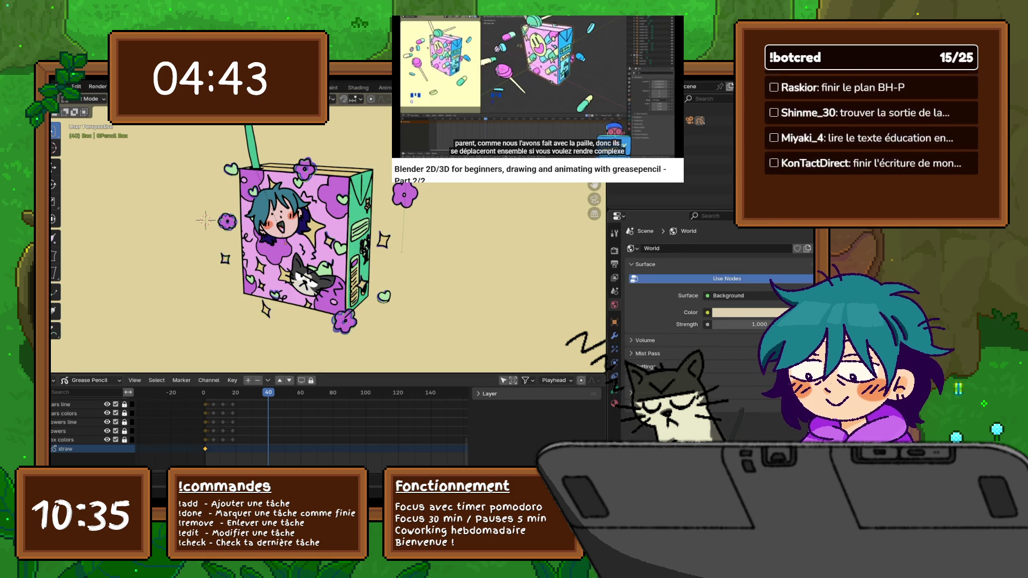
{"action": "left_click", "coordinate": [615, 390]}
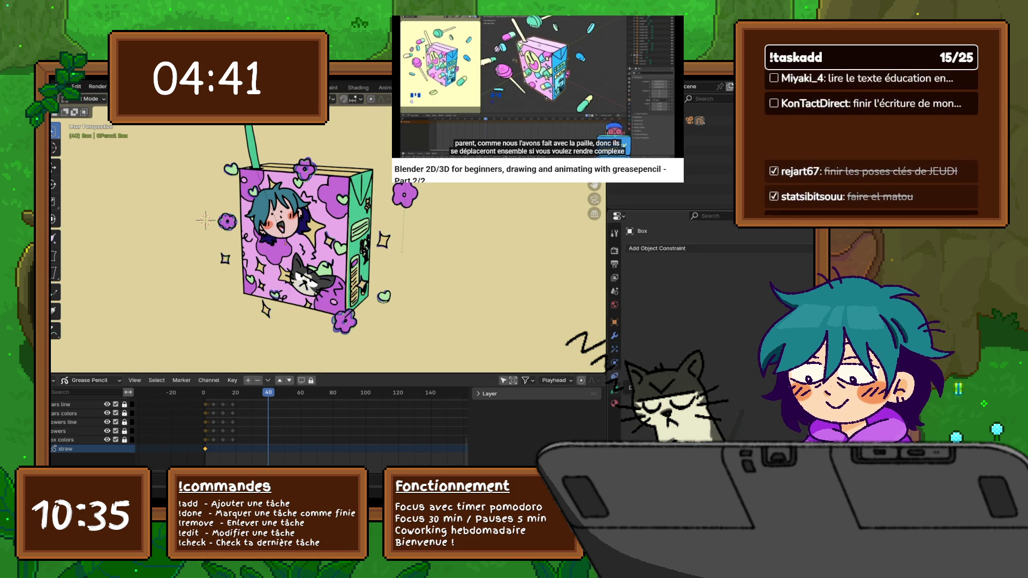
{"action": "left_click", "coordinate": [614, 402]}
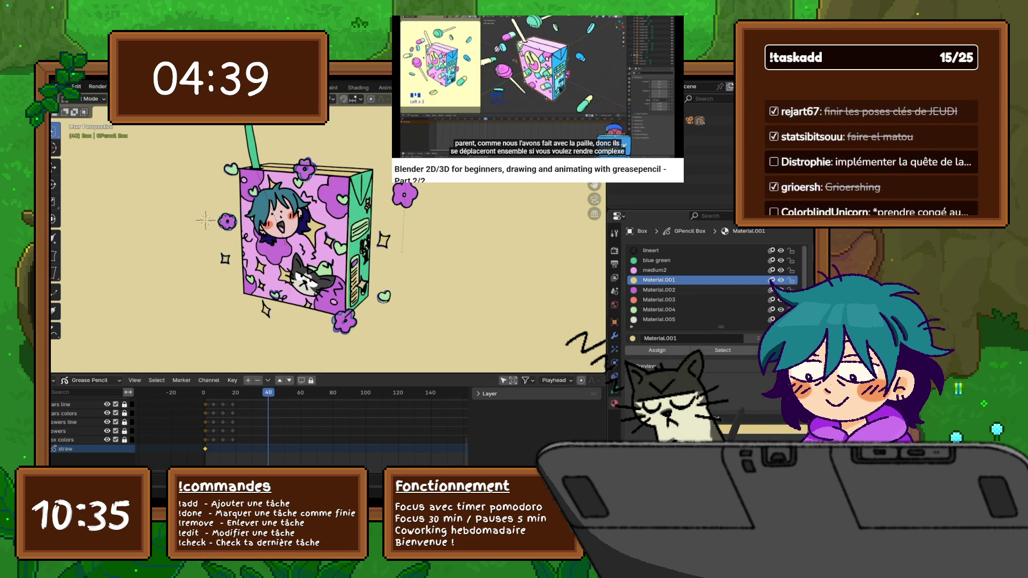
{"action": "left_click", "coordinate": [751, 322]}
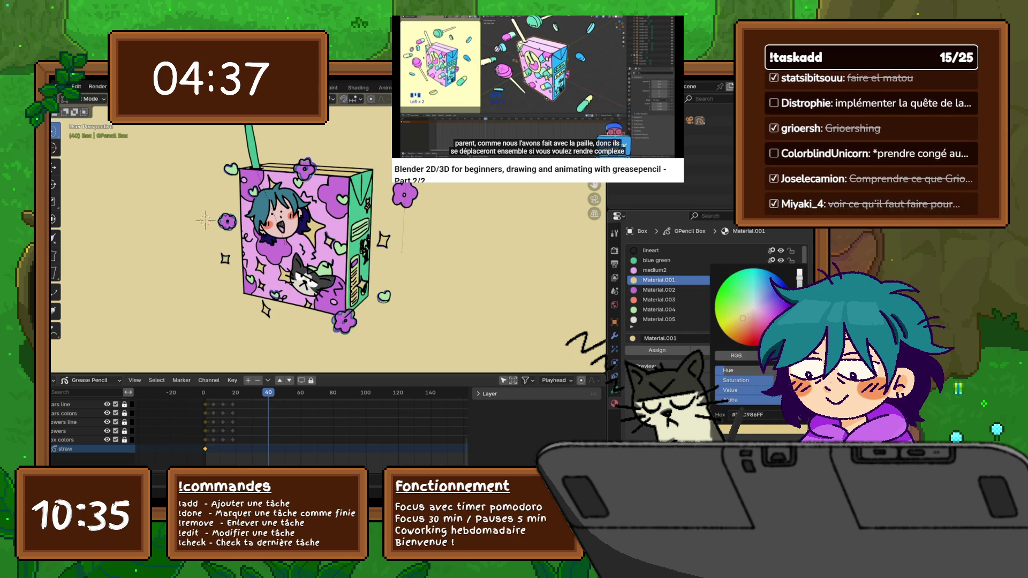
{"action": "left_click_drag", "start_coordinate": [739, 320], "coordinate": [737, 318]}
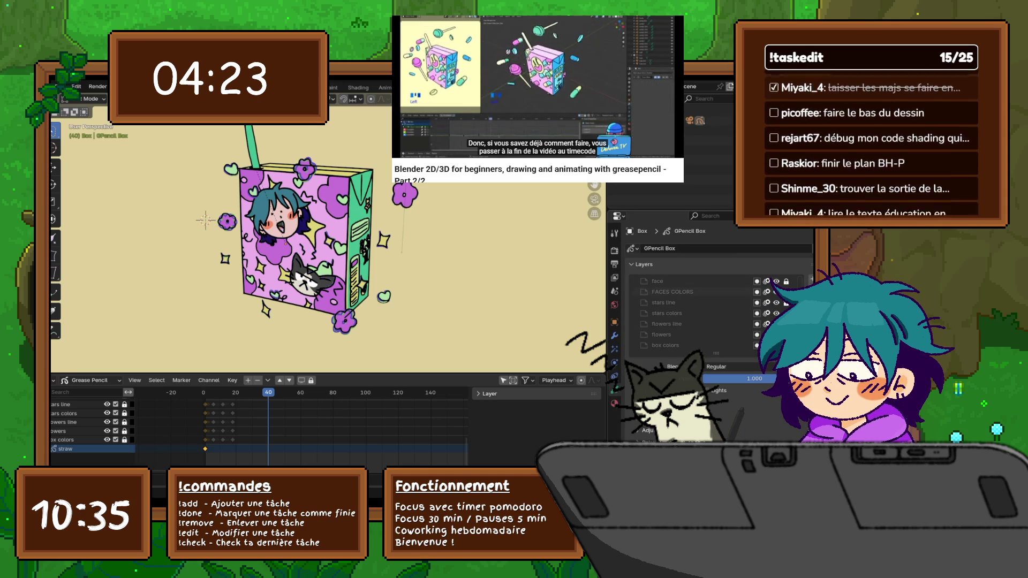
{"action": "left_click", "coordinate": [674, 291]}
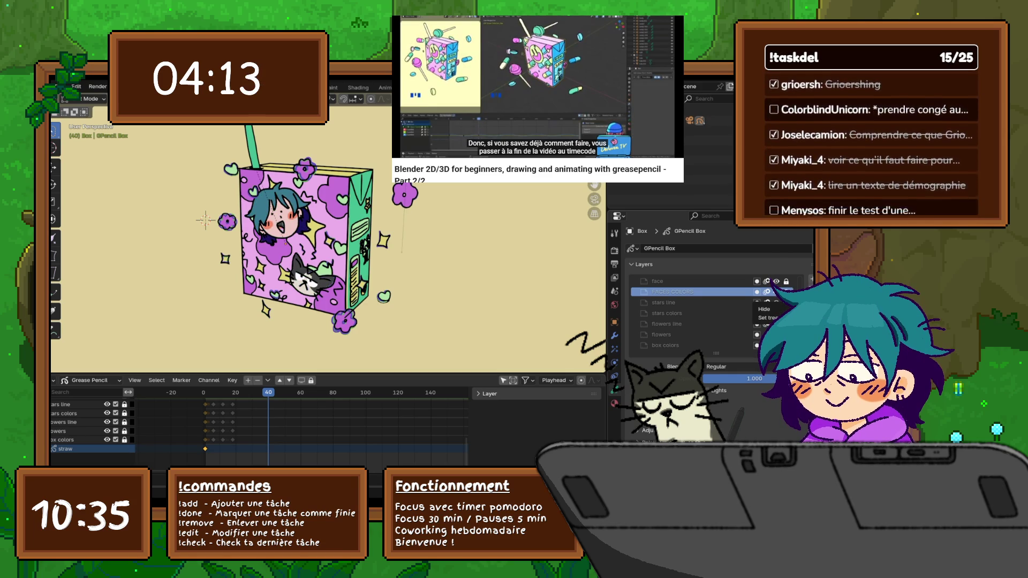
- Confirm FACES COLORS as the working layer and jump back to the animation's first frame
{"action": "key", "text": "Return"}
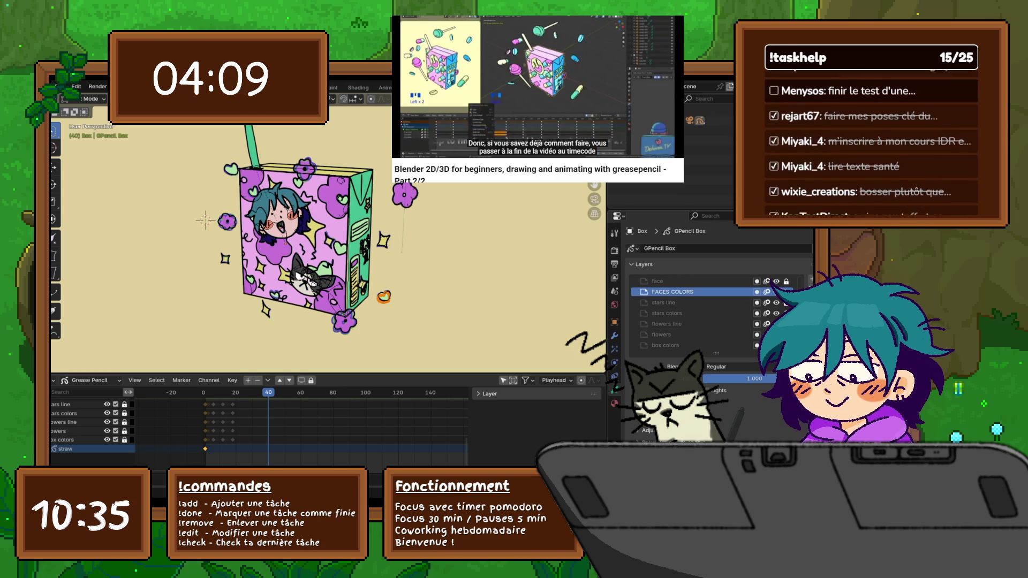
{"action": "right_click", "coordinate": [293, 288]}
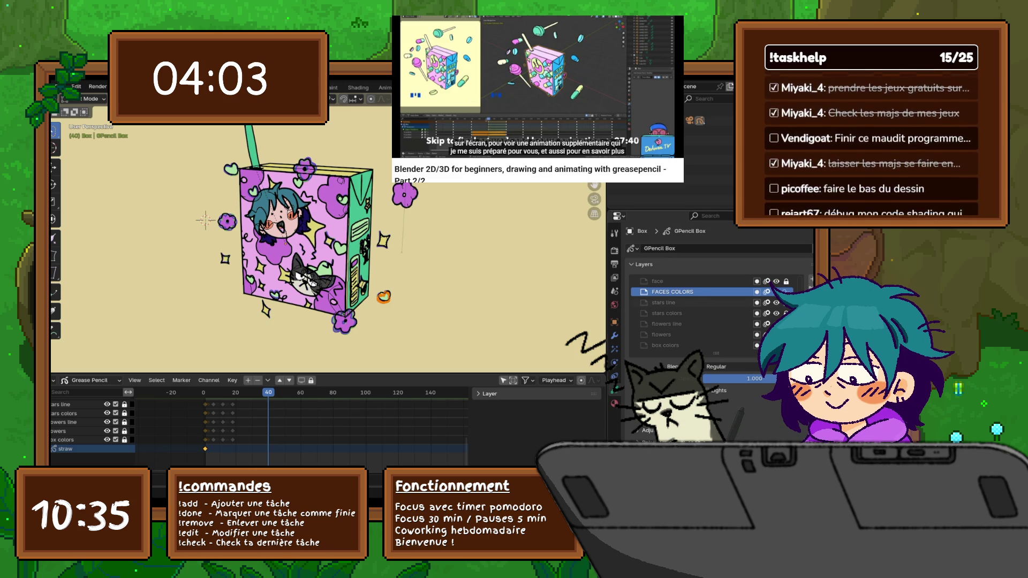
{"action": "key", "text": "shift+Left"}
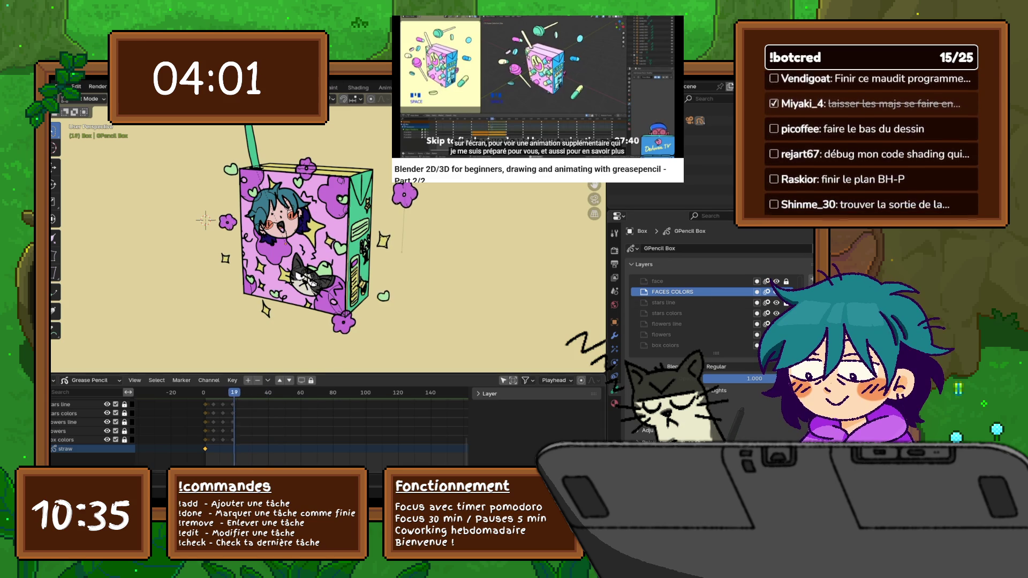
- Hide the purple face fills and the box face fills layer while showing the stars line layer again
{"action": "key", "text": "Right"}
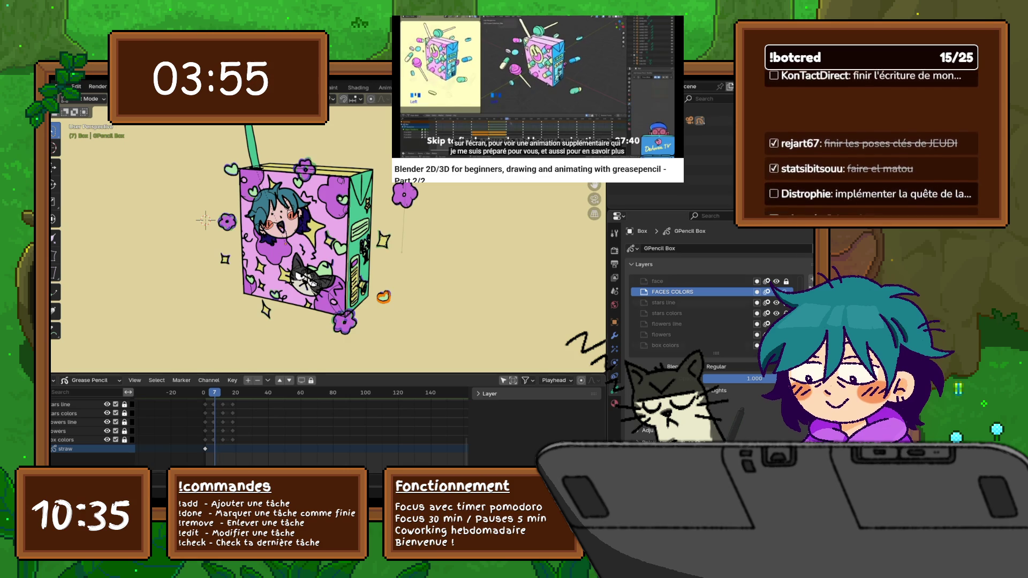
{"action": "key", "text": "h"}
{"action": "left_click", "coordinate": [106, 405]}
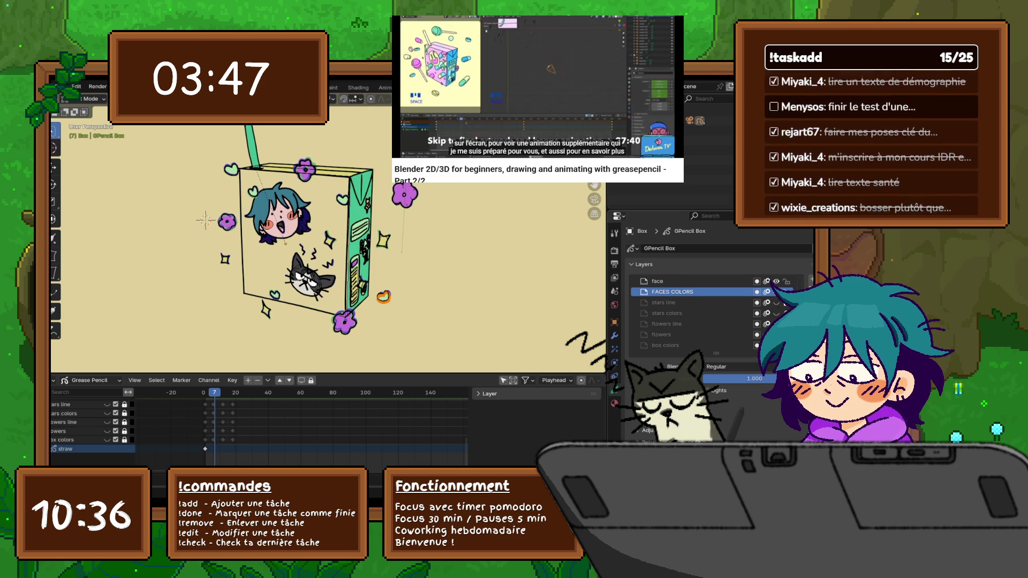
{"action": "scroll", "coordinate": [690, 313], "scroll_direction": "up", "scroll_amount": 4}
{"action": "left_click", "coordinate": [775, 334]}
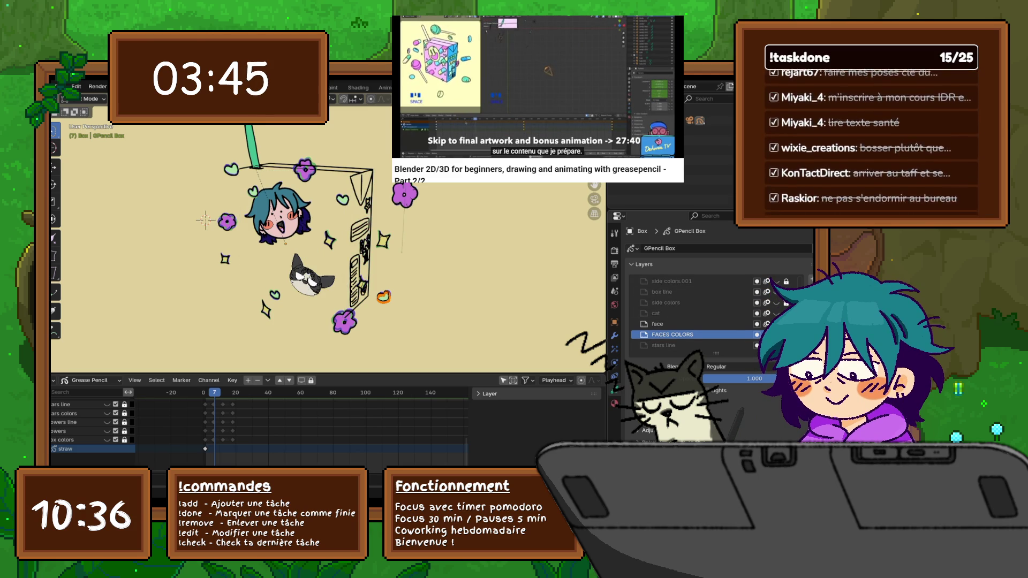
{"action": "scroll", "coordinate": [691, 314], "scroll_direction": "up", "scroll_amount": 5}
- Hide several top layers at once, make FACES COLORS active and return to frame 1
{"action": "left_click_drag", "start_coordinate": [776, 281], "coordinate": [775, 312]}
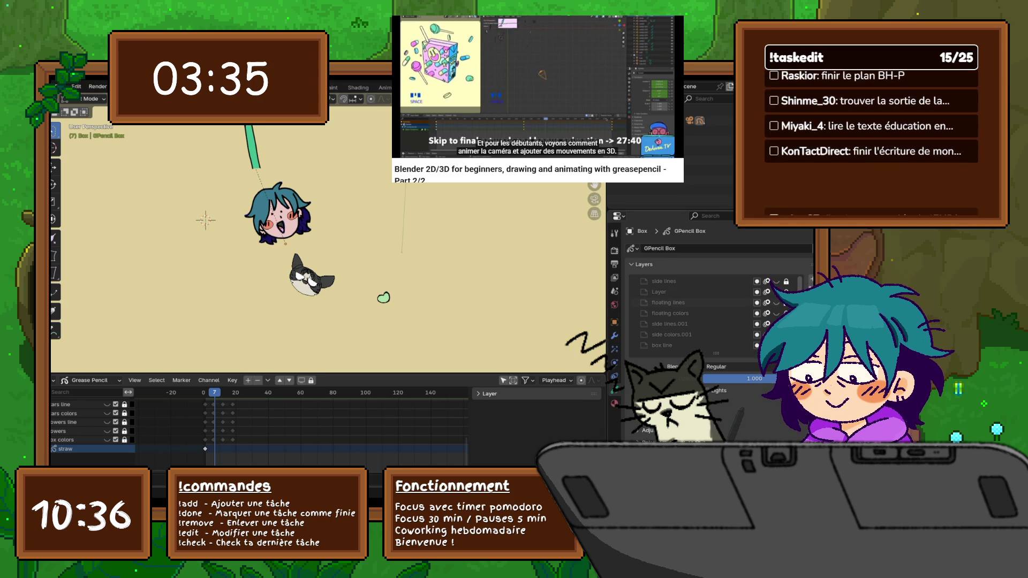
{"action": "scroll", "coordinate": [691, 313], "scroll_direction": "down", "scroll_amount": 3}
{"action": "left_click", "coordinate": [673, 345]}
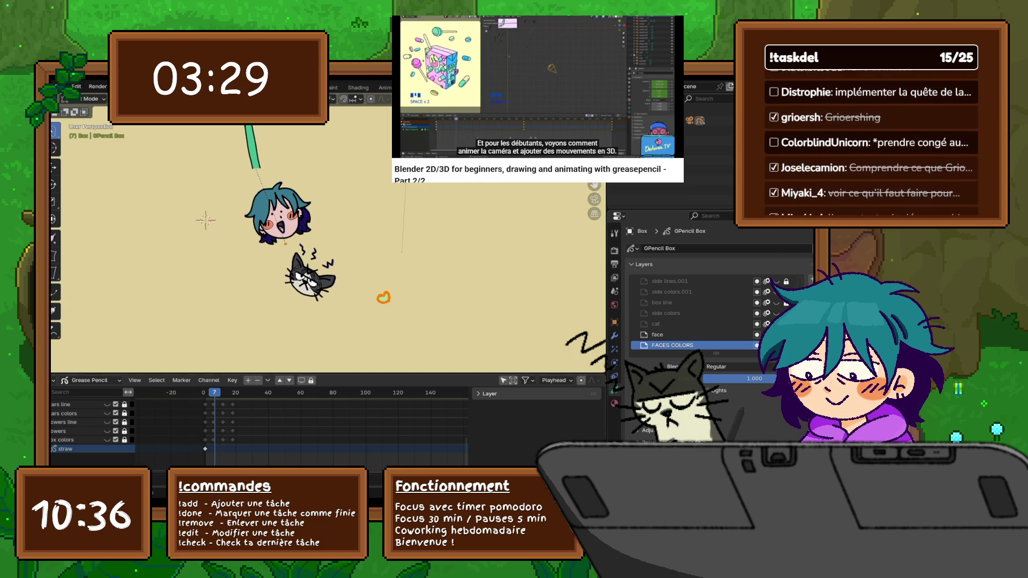
{"action": "key", "text": "Left"}
{"action": "key", "text": "Left"}
{"action": "key", "text": "Left"}
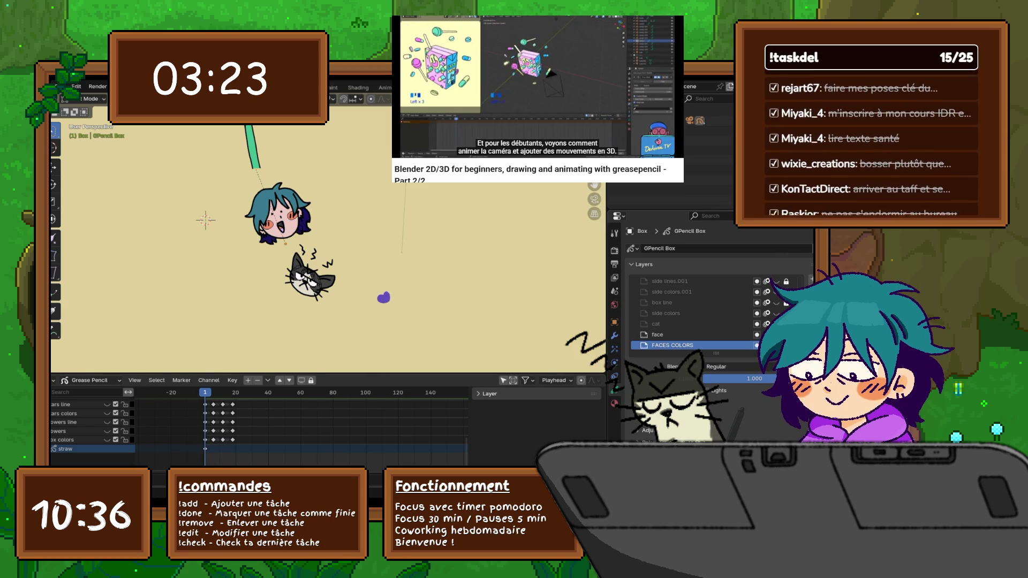
- Step through the blob's keyframes at frames 6, 12 and 18 without deleting, play the loop and return to frame 1
{"action": "key", "text": "x"}
{"action": "left_click", "coordinate": [268, 279]}
{"action": "key", "text": "Right"}
{"action": "key", "text": "Right"}
{"action": "key", "text": "Right"}
{"action": "key", "text": "Right"}
{"action": "key", "text": "Right"}
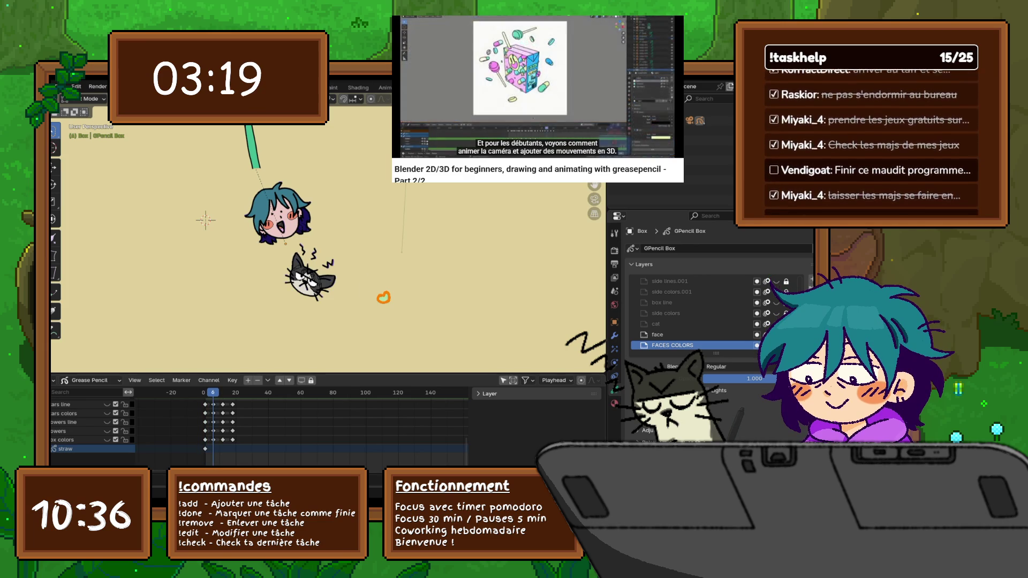
{"action": "key", "text": "x"}
{"action": "key", "text": "Escape"}
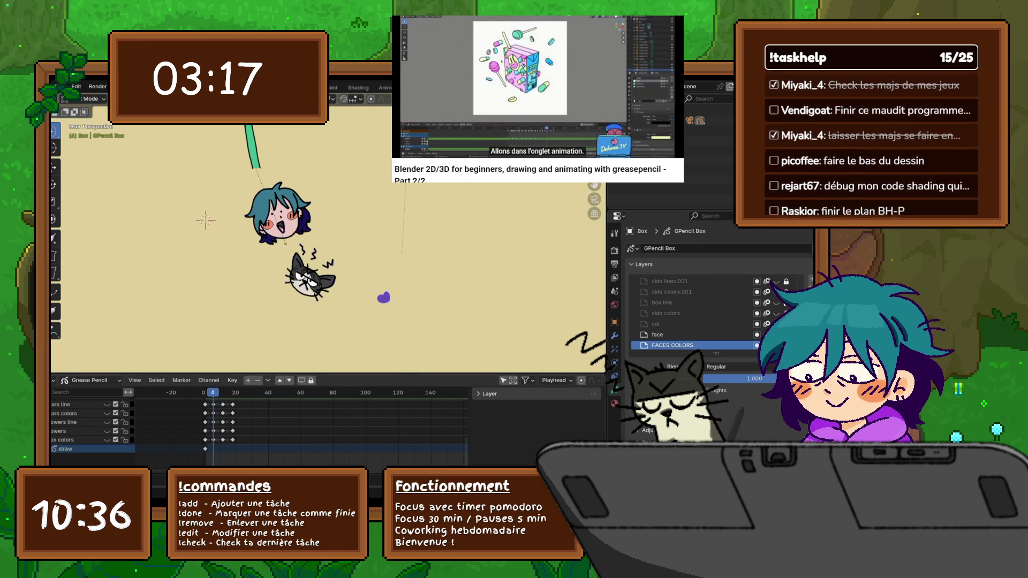
{"action": "key", "text": "Up"}
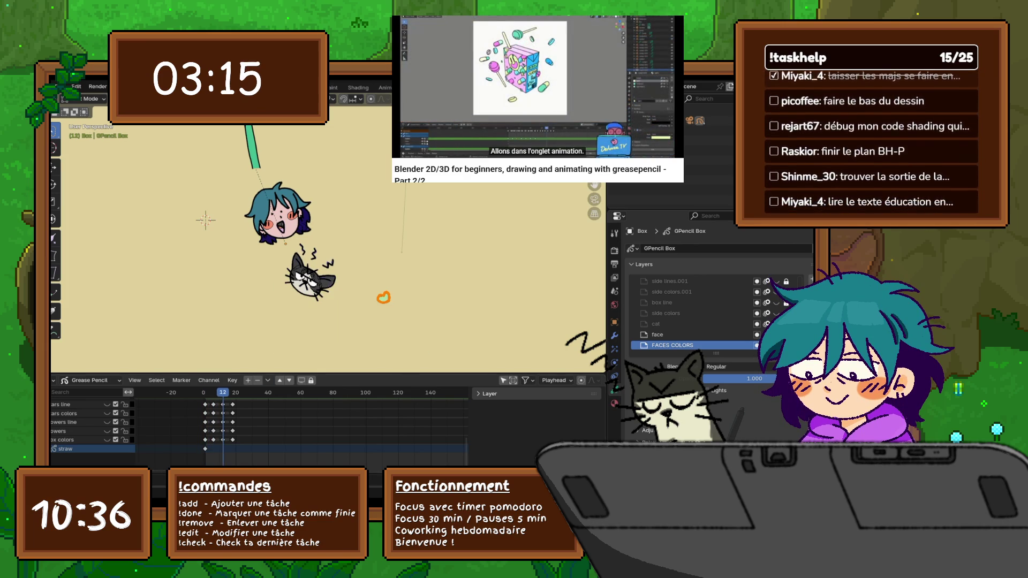
{"action": "key", "text": "x"}
{"action": "key", "text": "Escape"}
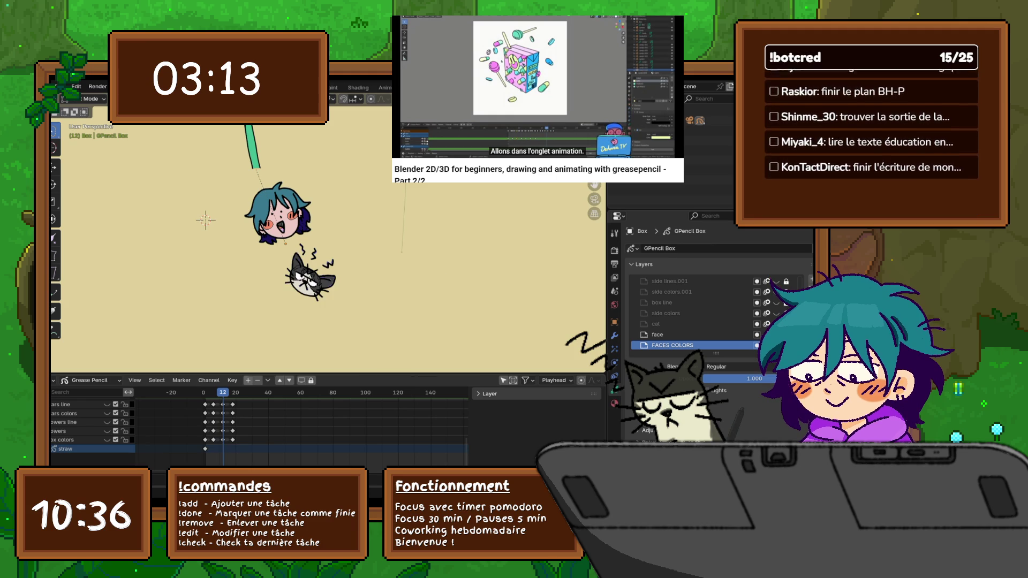
{"action": "key", "text": "Up"}
{"action": "key", "text": "space"}
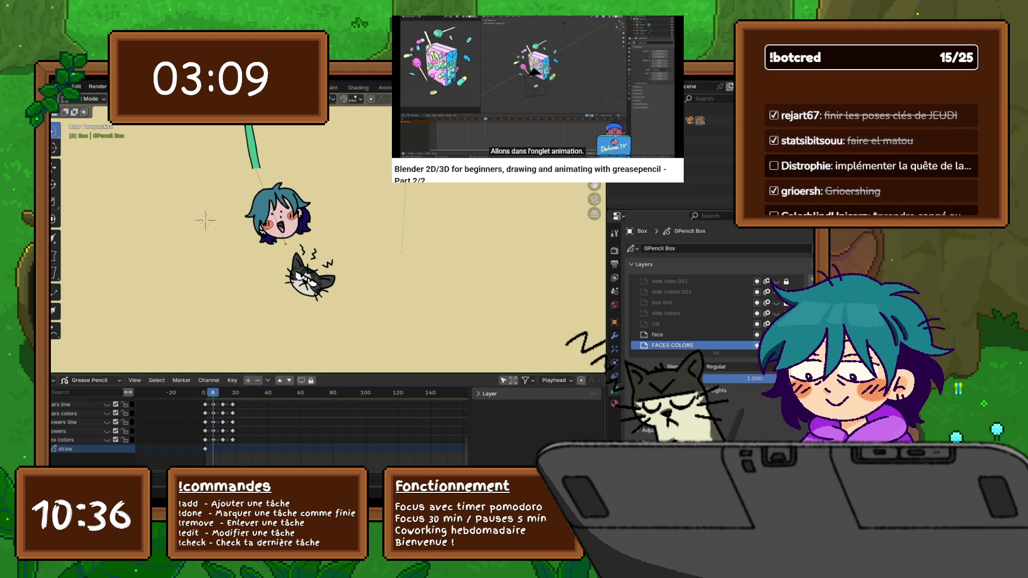
{"action": "key", "text": "Left"}
{"action": "scroll", "coordinate": [88, 426], "scroll_direction": "up", "scroll_amount": 3}
{"action": "scroll", "coordinate": [88, 426], "scroll_direction": "up", "scroll_amount": 2}
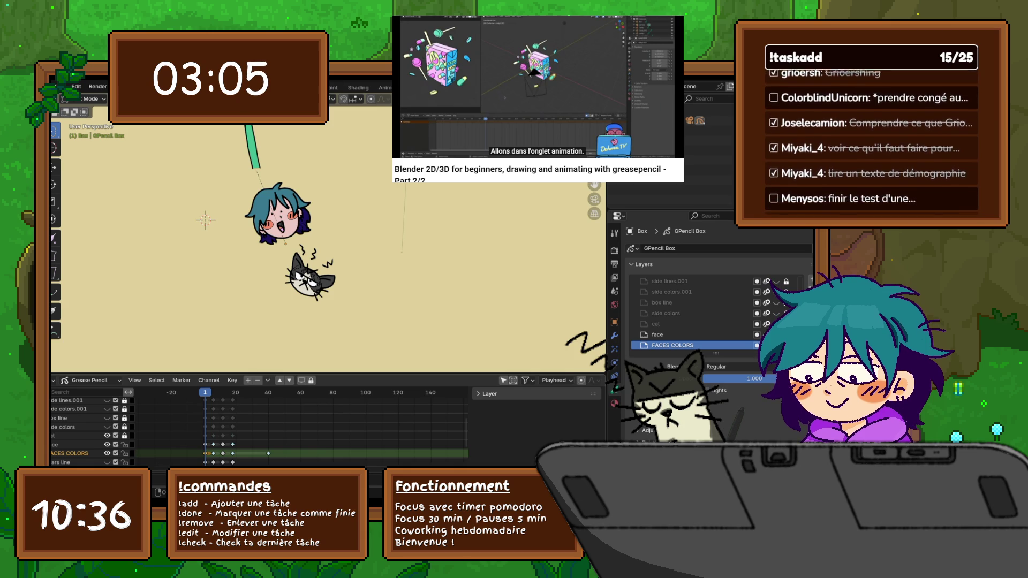
{"action": "scroll", "coordinate": [88, 425], "scroll_direction": "down", "scroll_amount": 2}
{"action": "scroll", "coordinate": [89, 426], "scroll_direction": "down", "scroll_amount": 2}
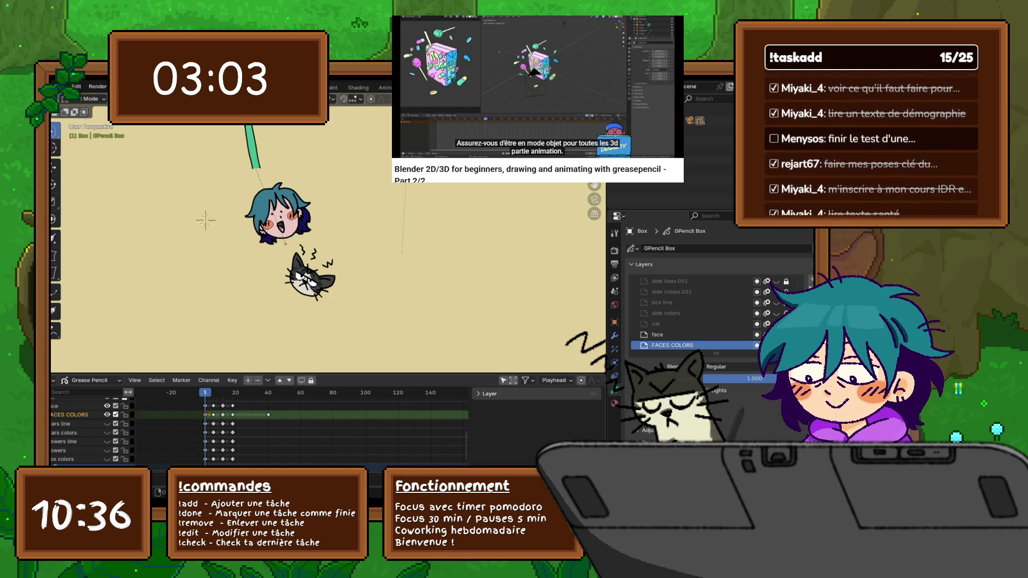
- Show the pink box front and green box side layers again and lock FACES COLORS
{"action": "left_click", "coordinate": [116, 414]}
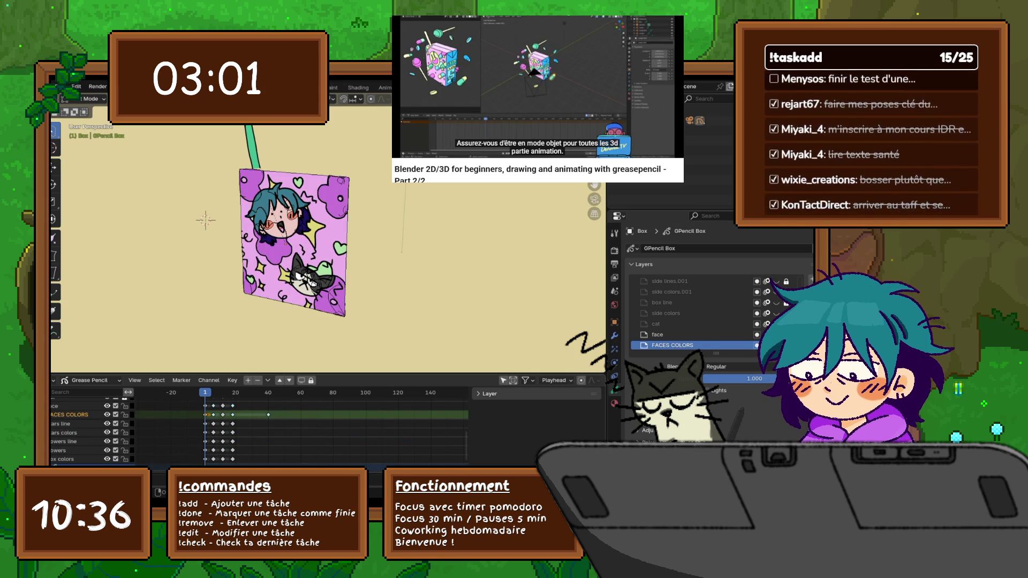
{"action": "scroll", "coordinate": [88, 425], "scroll_direction": "up", "scroll_amount": 4}
{"action": "left_click", "coordinate": [107, 427]}
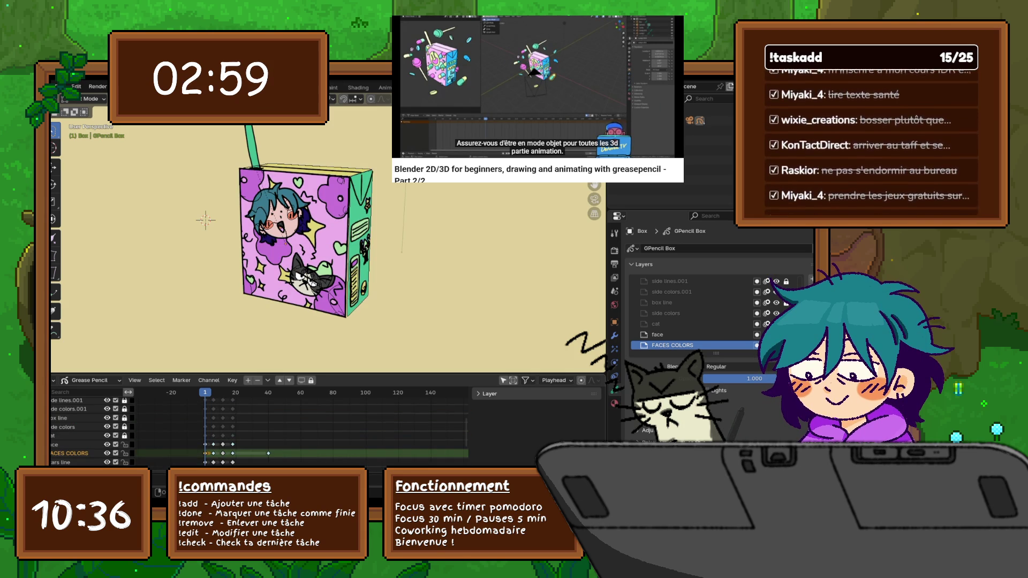
{"action": "left_click", "coordinate": [124, 452]}
{"action": "scroll", "coordinate": [89, 426], "scroll_direction": "down", "scroll_amount": 3}
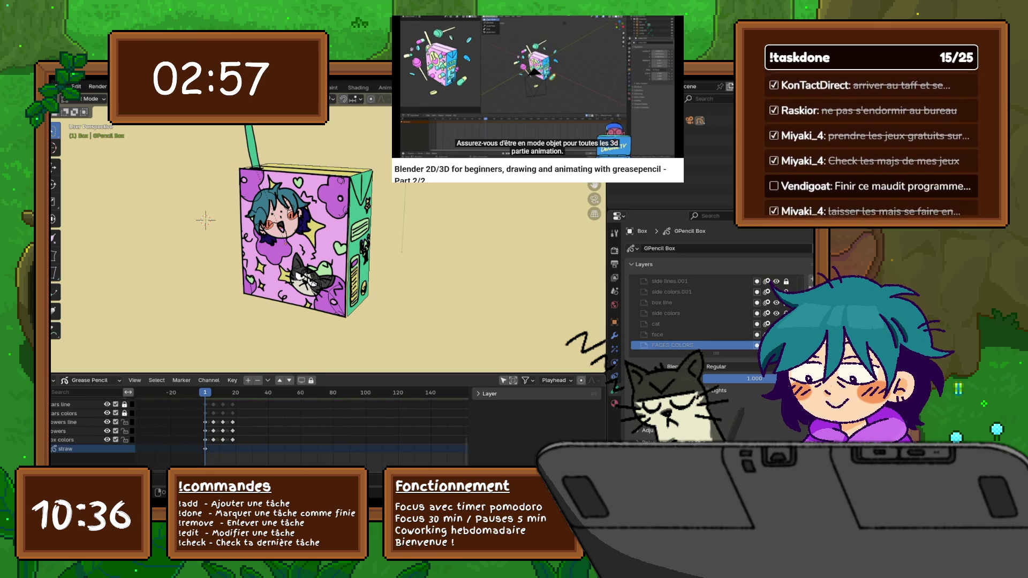
{"action": "scroll", "coordinate": [89, 426], "scroll_direction": "up", "scroll_amount": 3}
{"action": "scroll", "coordinate": [88, 425], "scroll_direction": "up", "scroll_amount": 3}
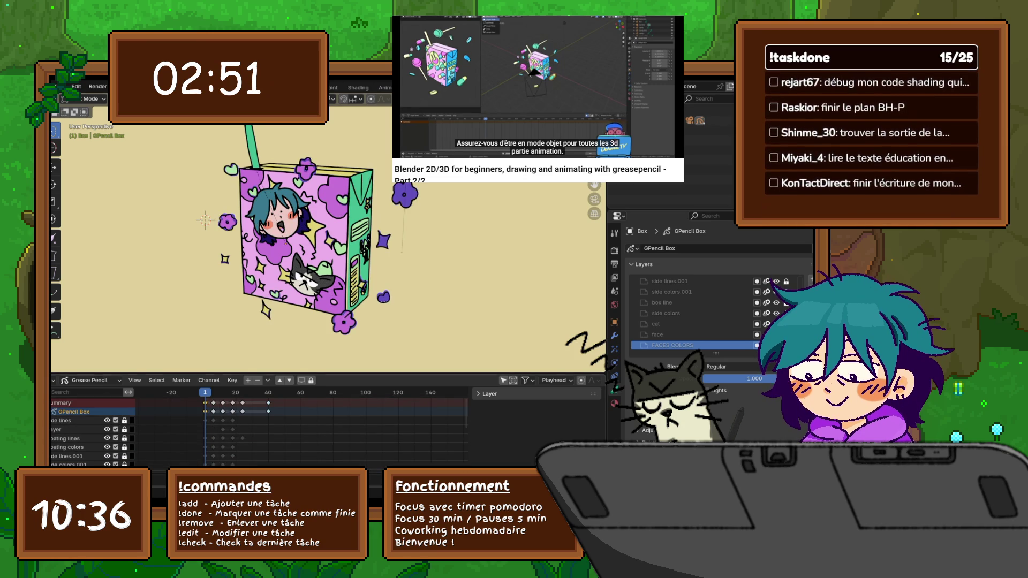
- Check the viewport and Grease Pencil overlay popovers, then switch the bottom panel to a Timeline
{"action": "left_click", "coordinate": [522, 98]}
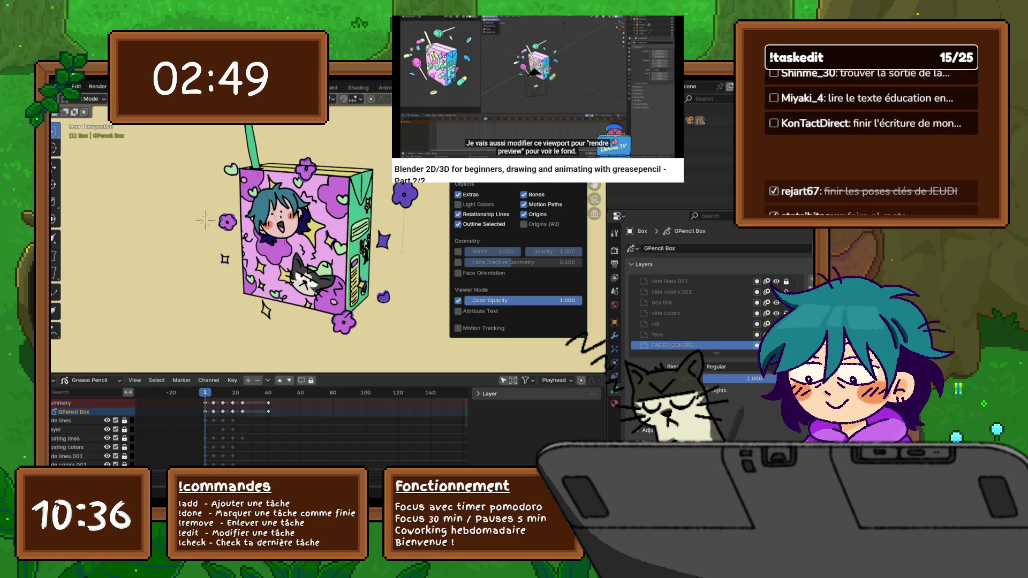
{"action": "left_click", "coordinate": [537, 98]}
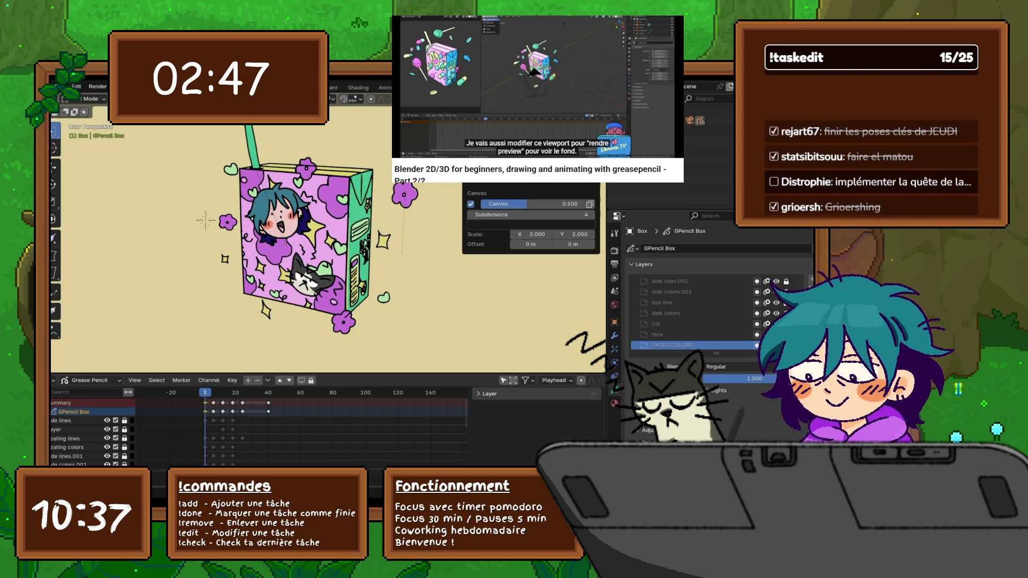
{"action": "left_click", "coordinate": [56, 380]}
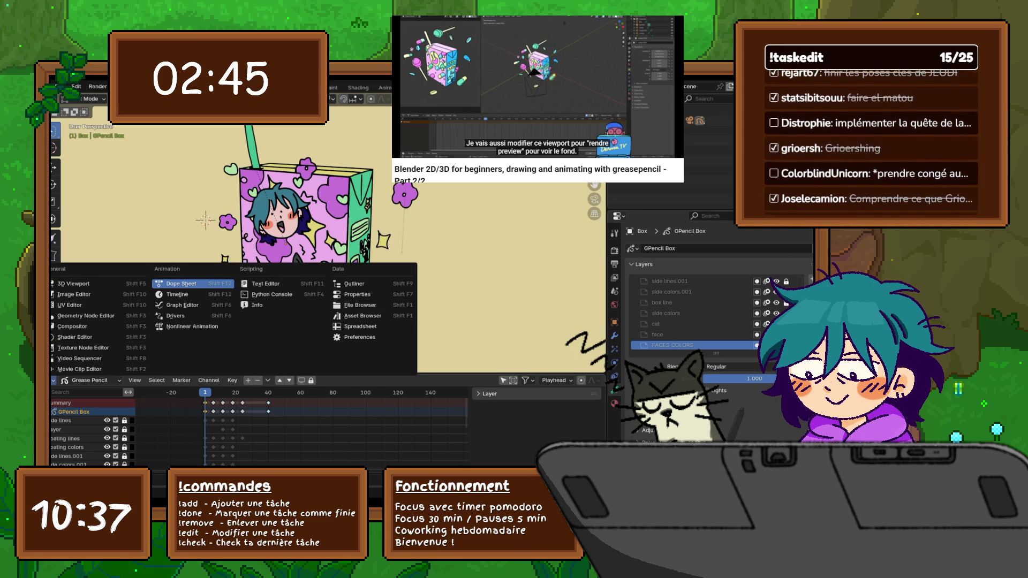
{"action": "left_click", "coordinate": [185, 305]}
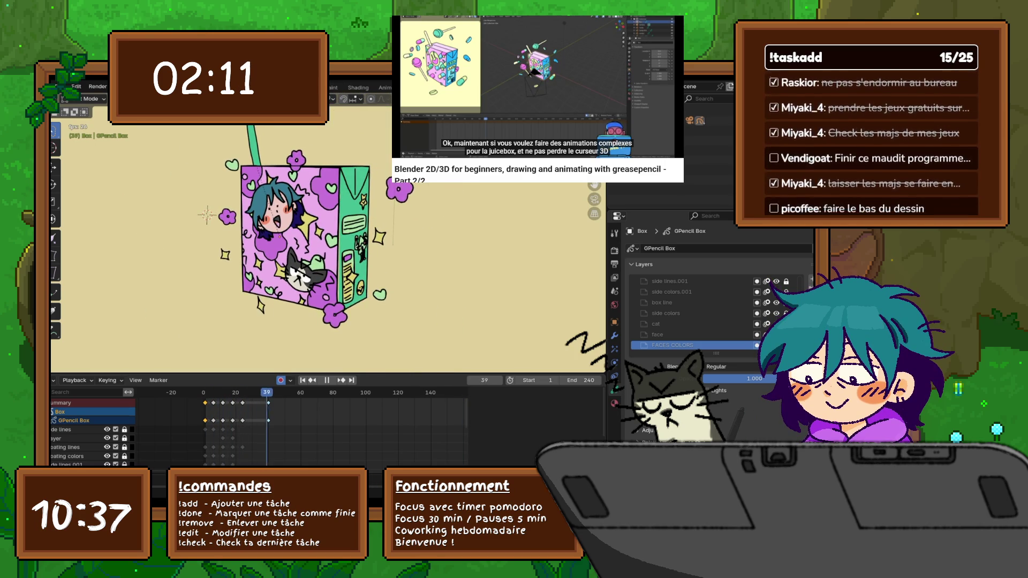
- Let playback run near frame 239, then bring up the editor-type choices for the bottom panel
{"action": "left_click", "coordinate": [91, 98]}
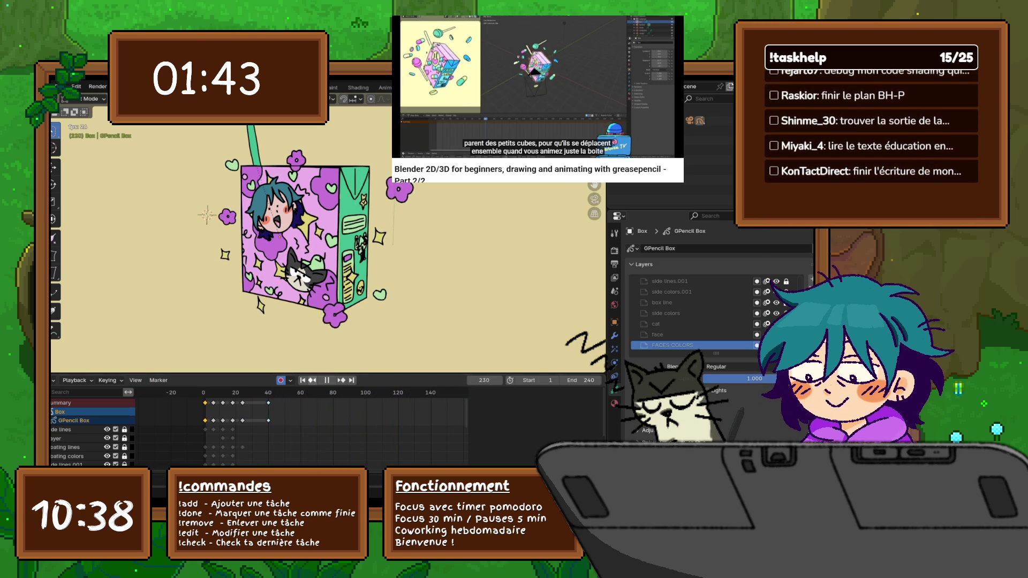
{"action": "left_click", "coordinate": [55, 380]}
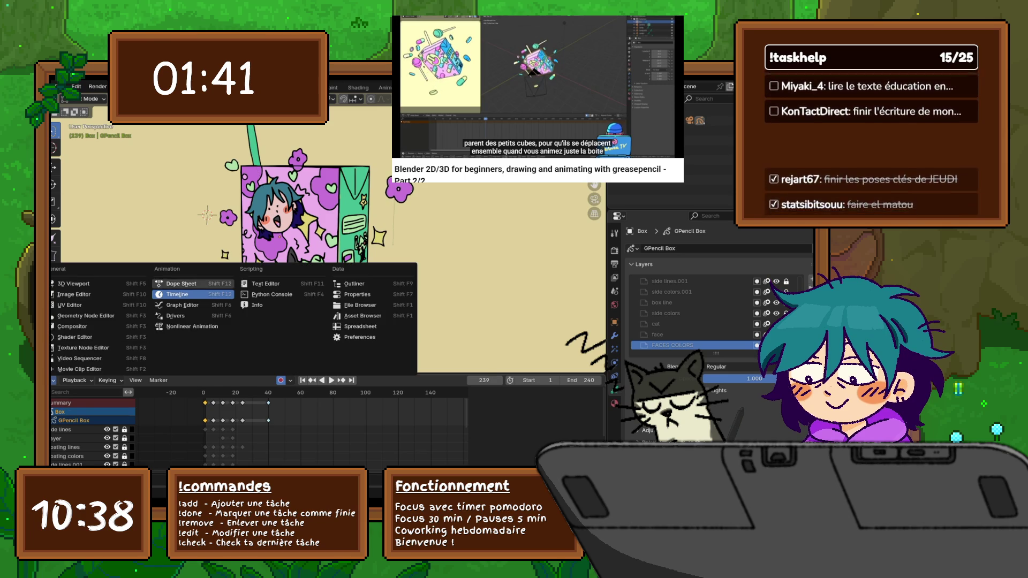
- Switch back to the Grease Pencil dope sheet at frame 1, activate floating colors and add a material slot
{"action": "left_click", "coordinate": [185, 285]}
{"action": "key", "text": "shift+Left"}
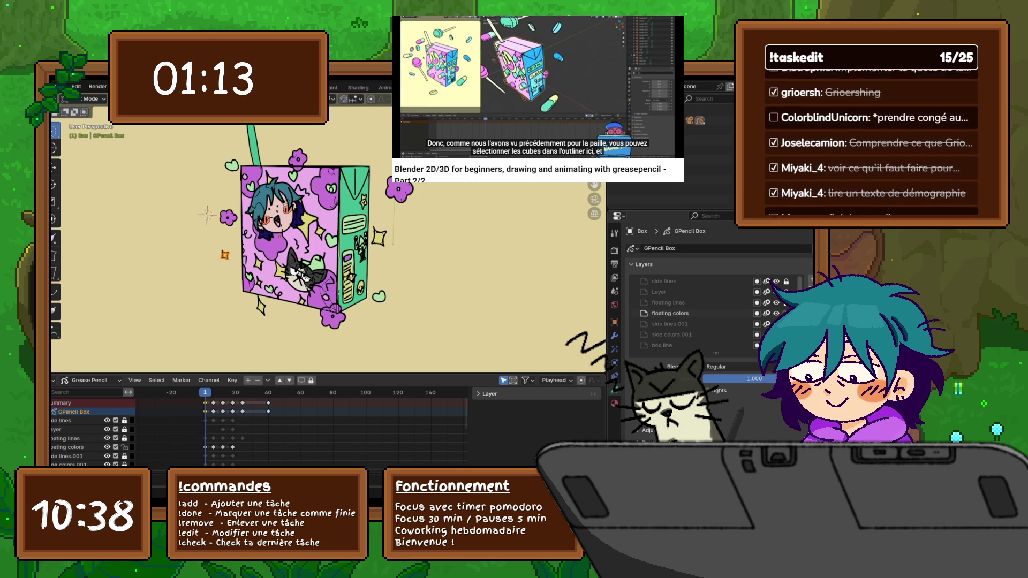
{"action": "left_click", "coordinate": [670, 312]}
{"action": "left_click", "coordinate": [614, 402]}
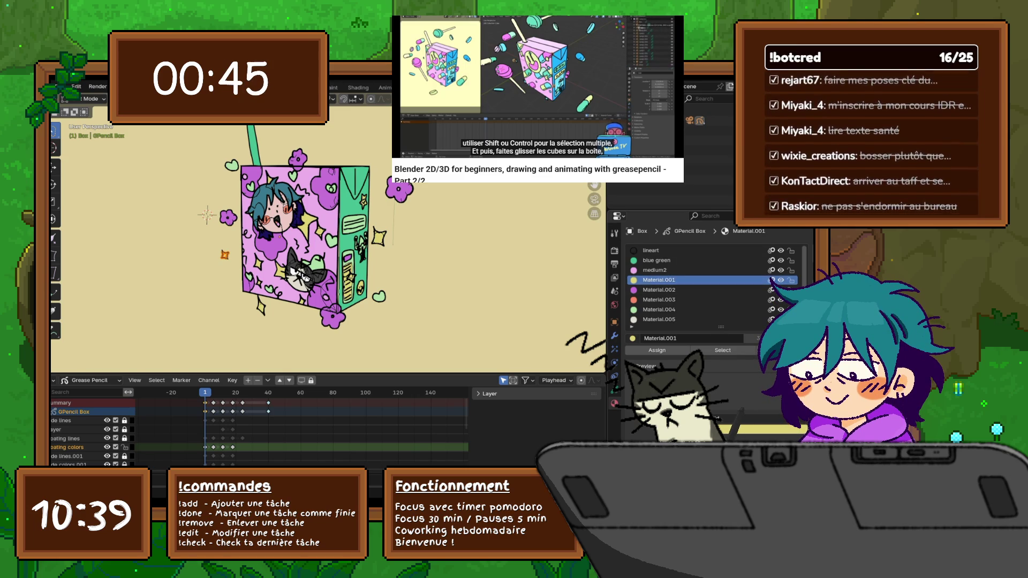
{"action": "left_click", "coordinate": [801, 250]}
- Create a new material in the empty slot and make it and the stars red
{"action": "left_click", "coordinate": [633, 338]}
{"action": "left_click", "coordinate": [659, 385]}
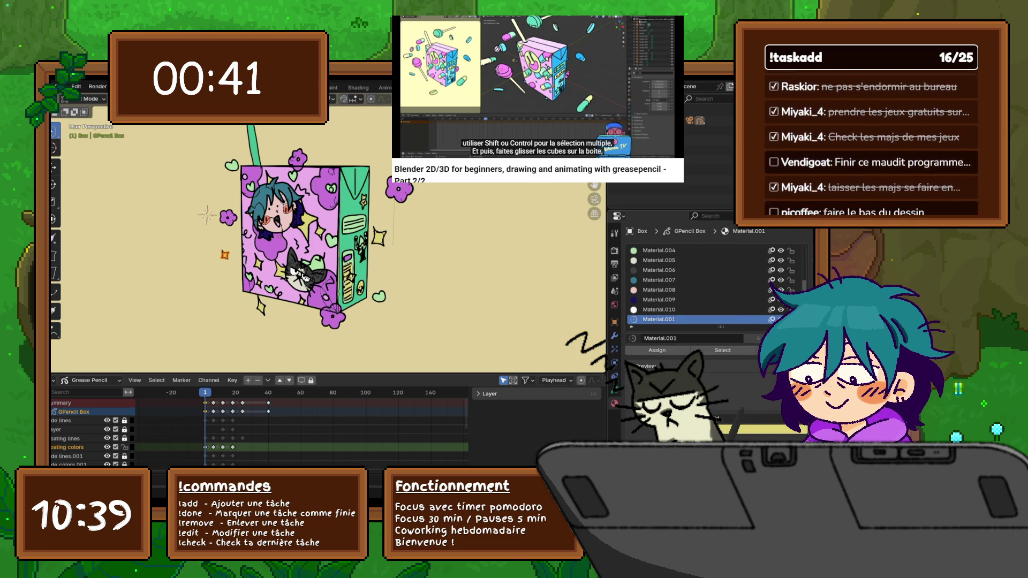
{"action": "left_click", "coordinate": [739, 425]}
{"action": "left_click", "coordinate": [755, 336]}
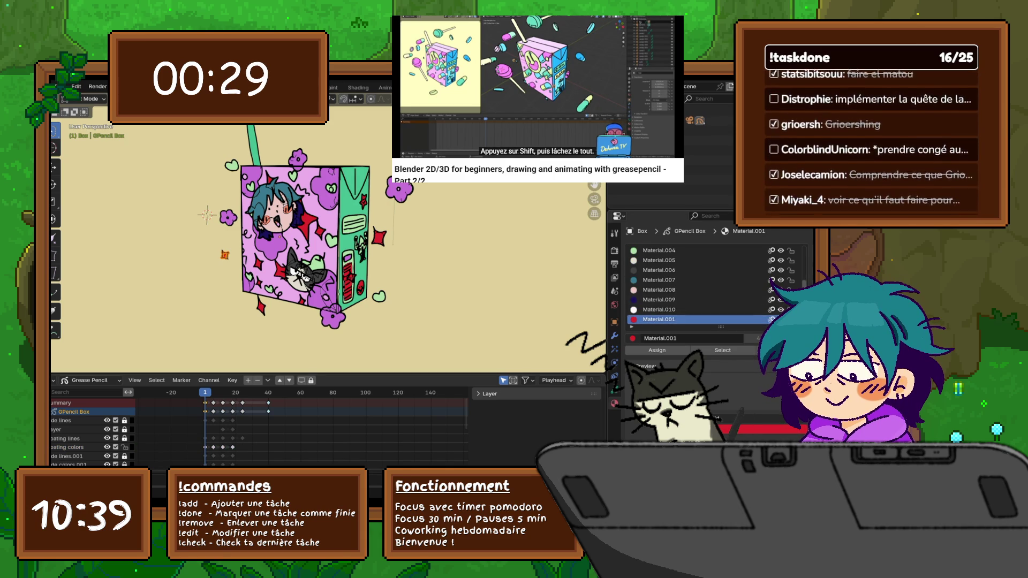
{"action": "key", "text": "Tab"}
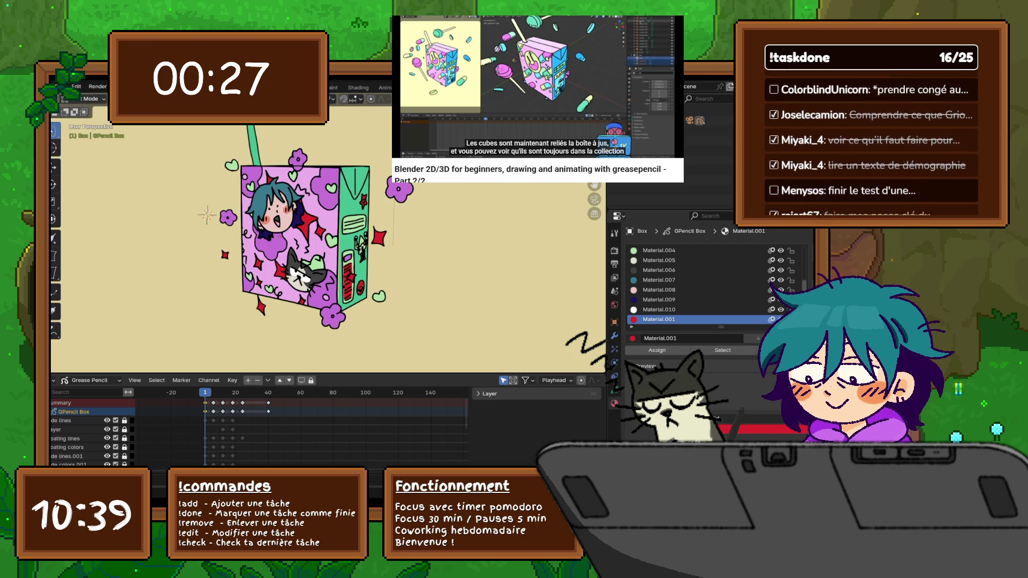
- Step back and forth through Edit undo/redo to compare outlined and colour-filled flowers and stars
{"action": "left_click", "coordinate": [75, 86]}
{"action": "left_click", "coordinate": [76, 86]}
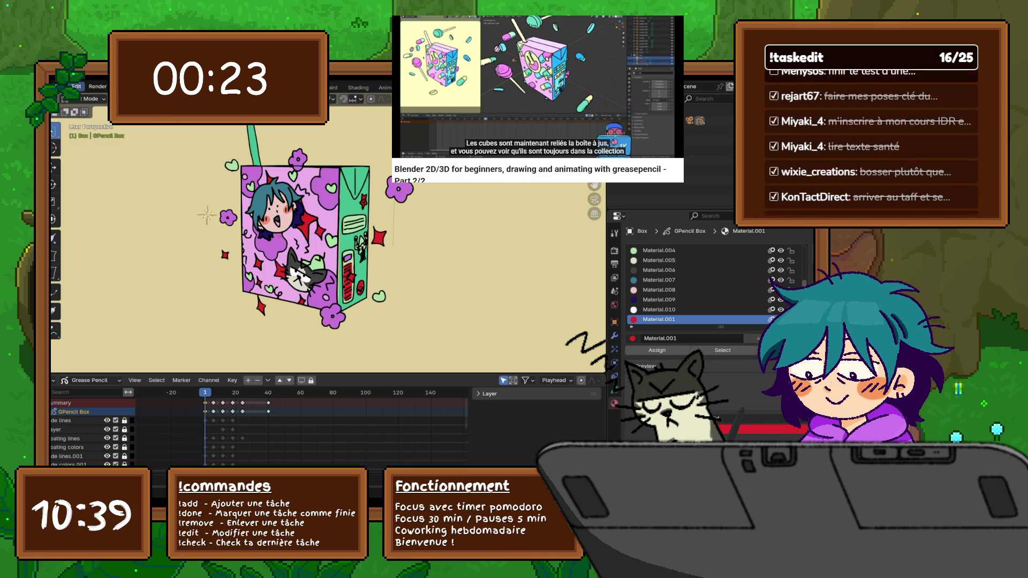
{"action": "left_click", "coordinate": [76, 86]}
{"action": "left_click", "coordinate": [90, 107]}
{"action": "left_click", "coordinate": [76, 87]}
{"action": "left_click", "coordinate": [76, 86]}
{"action": "left_click", "coordinate": [76, 86]}
{"action": "left_click", "coordinate": [90, 107]}
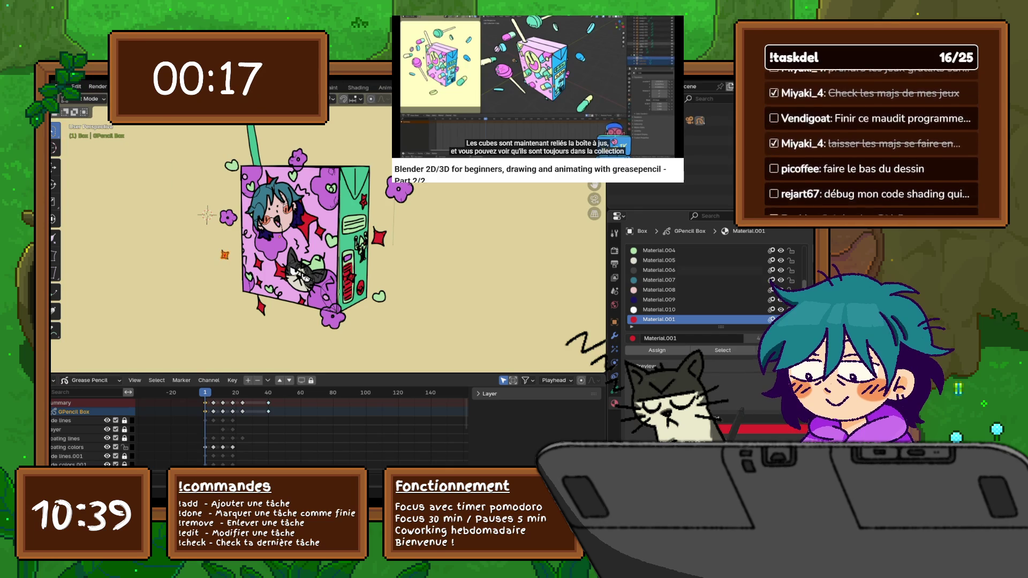
- Adjust the stars' colour again and toggle between Material.001 and Material.002, ending on Material.001
{"action": "left_click", "coordinate": [739, 434]}
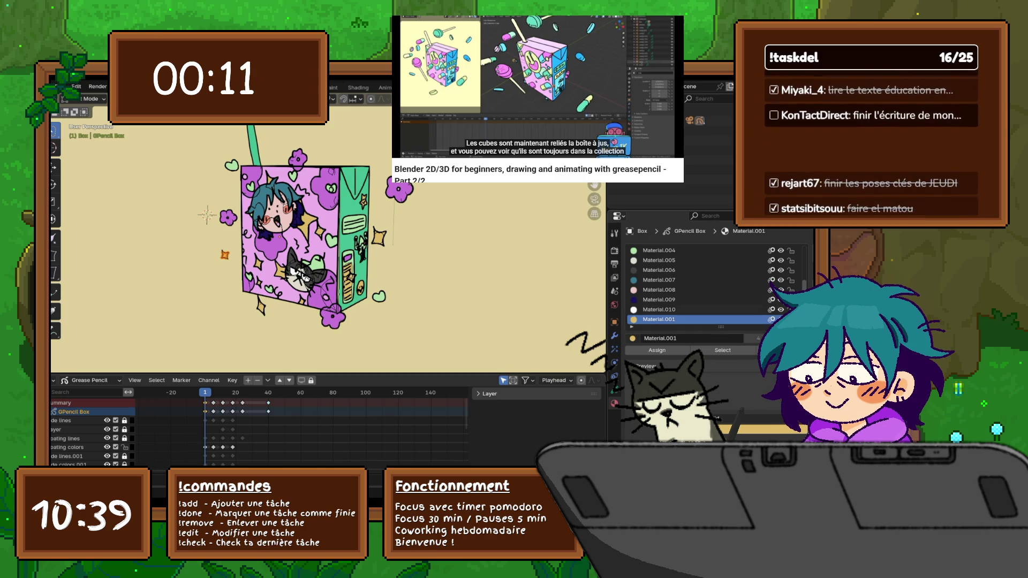
{"action": "scroll", "coordinate": [698, 285], "scroll_direction": "up", "scroll_amount": 5}
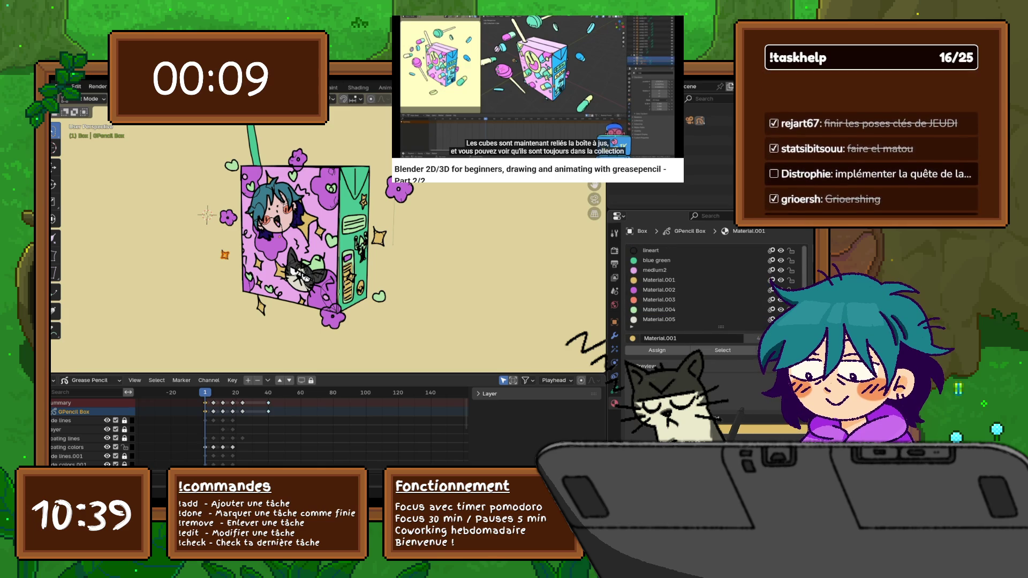
{"action": "left_click", "coordinate": [659, 279]}
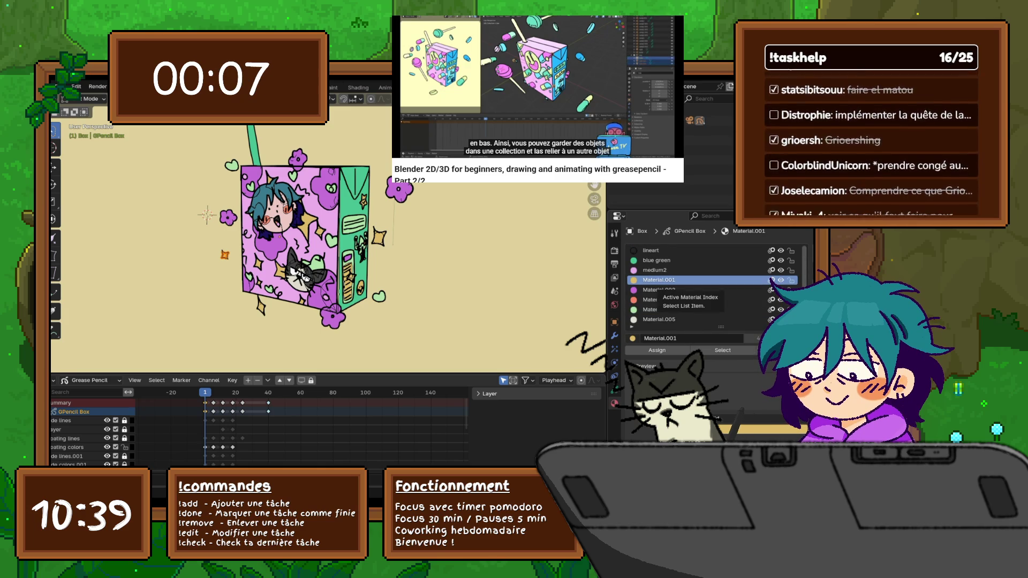
{"action": "left_click", "coordinate": [658, 290]}
{"action": "left_click", "coordinate": [659, 279]}
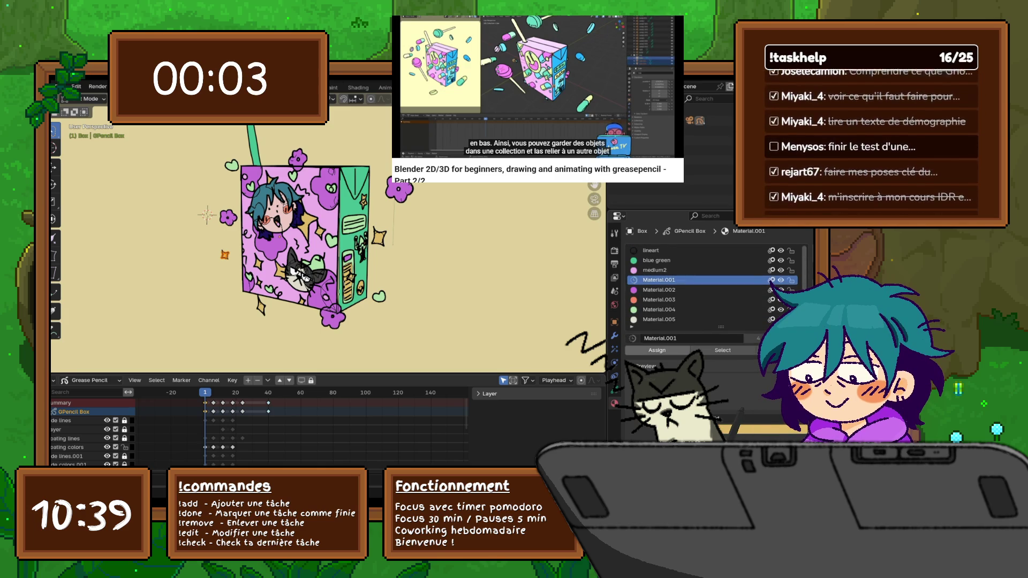
{"action": "left_click", "coordinate": [658, 289]}
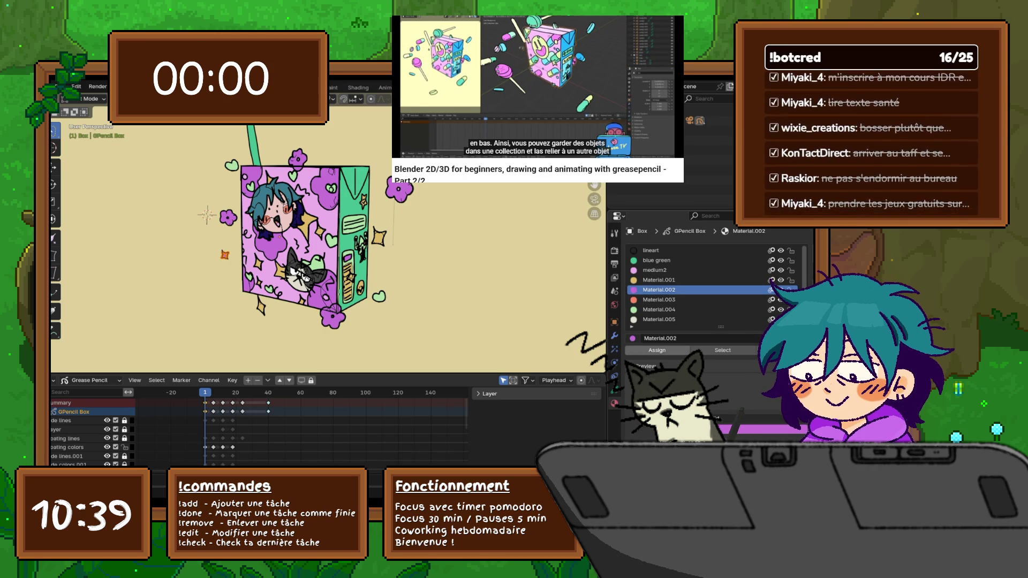
{"action": "left_click", "coordinate": [658, 280]}
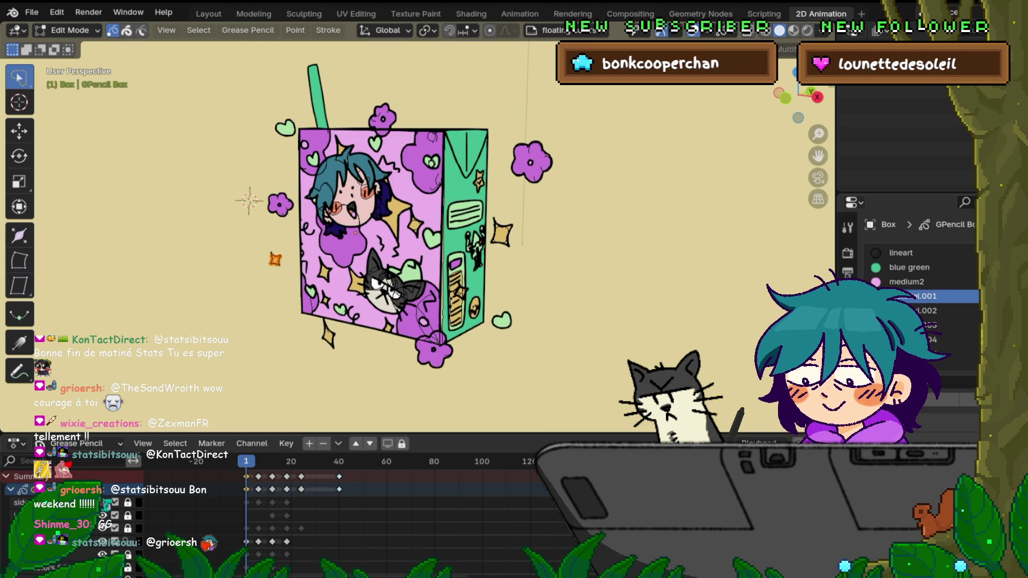
- Bring up the list of editor types for the bottom area
{"action": "left_click", "coordinate": [14, 443]}
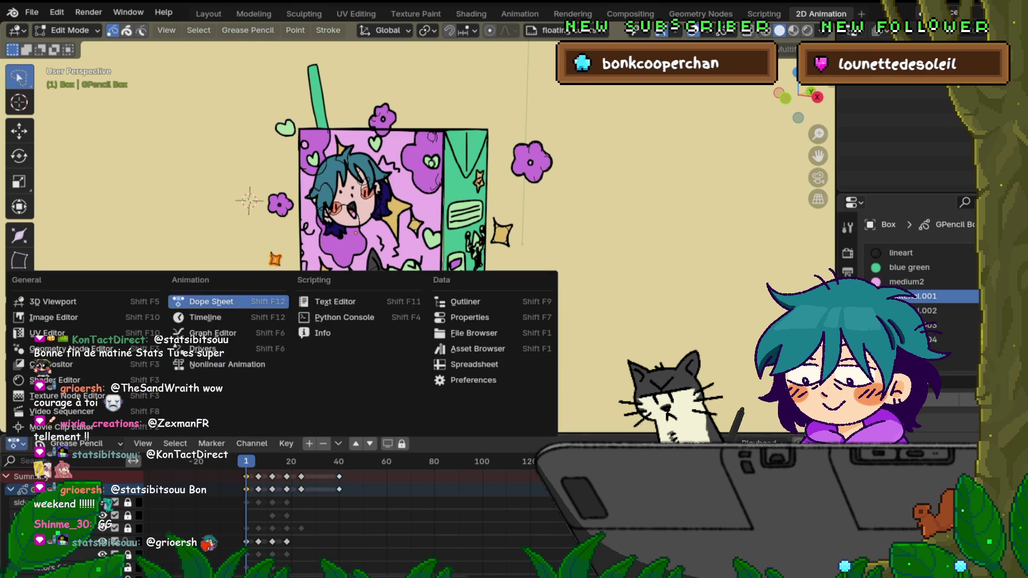
- Turn the bottom area into a Timeline, play the animation and switch to Draw Mode
{"action": "left_click", "coordinate": [195, 316]}
{"action": "key", "text": "space"}
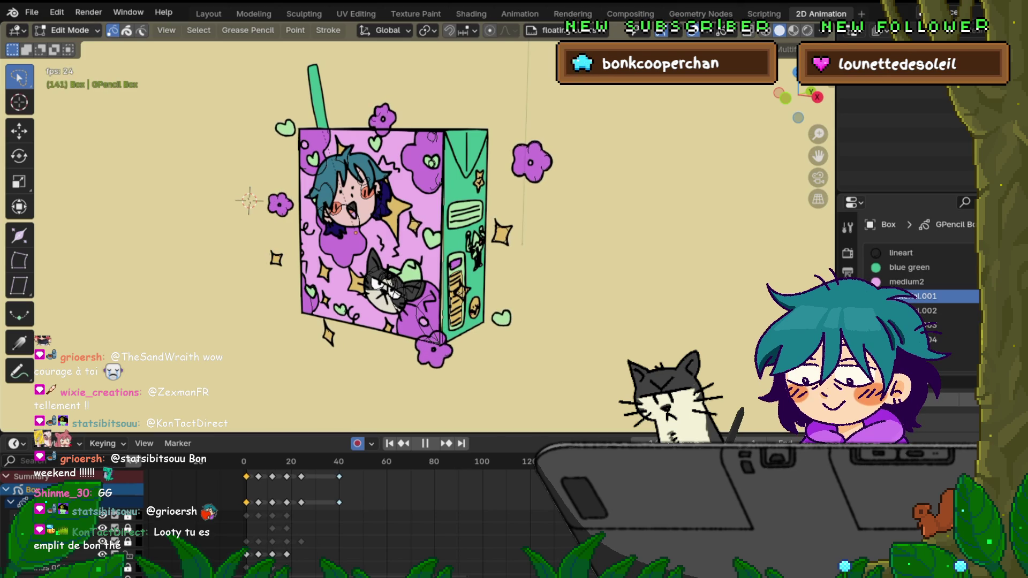
{"action": "left_click", "coordinate": [71, 30]}
{"action": "left_click", "coordinate": [88, 94]}
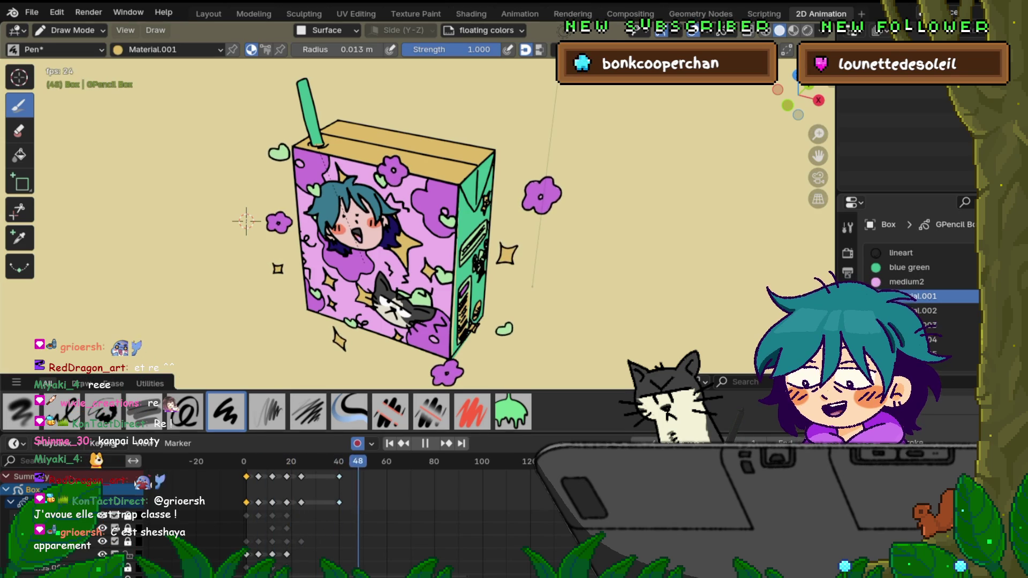
- Toggle viewport playback of the juice box animation with Space, landing at frame 61
{"action": "key", "text": "space"}
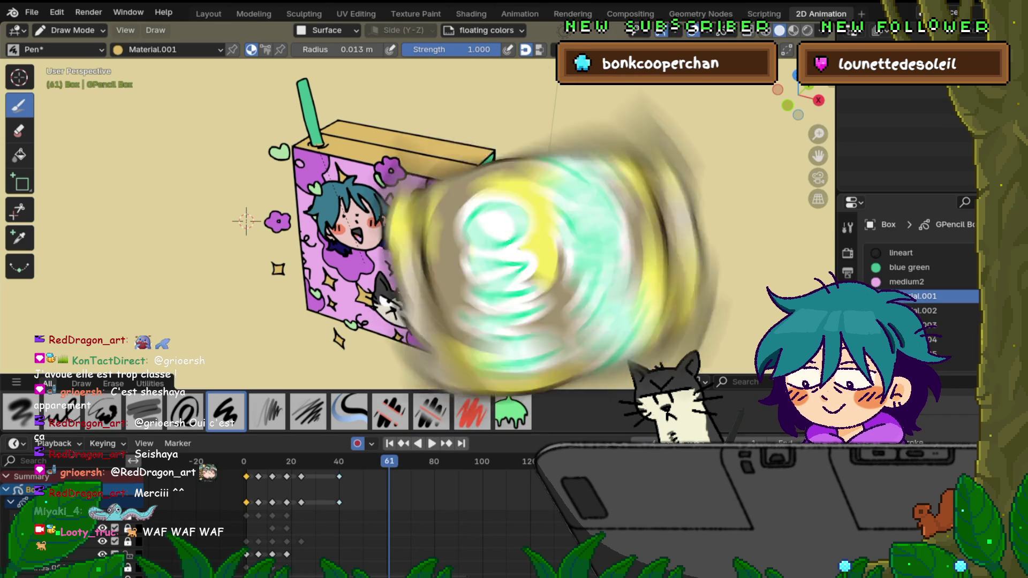
- Resume playing the juice box animation from frame 61 with Space
{"action": "key", "text": "space"}
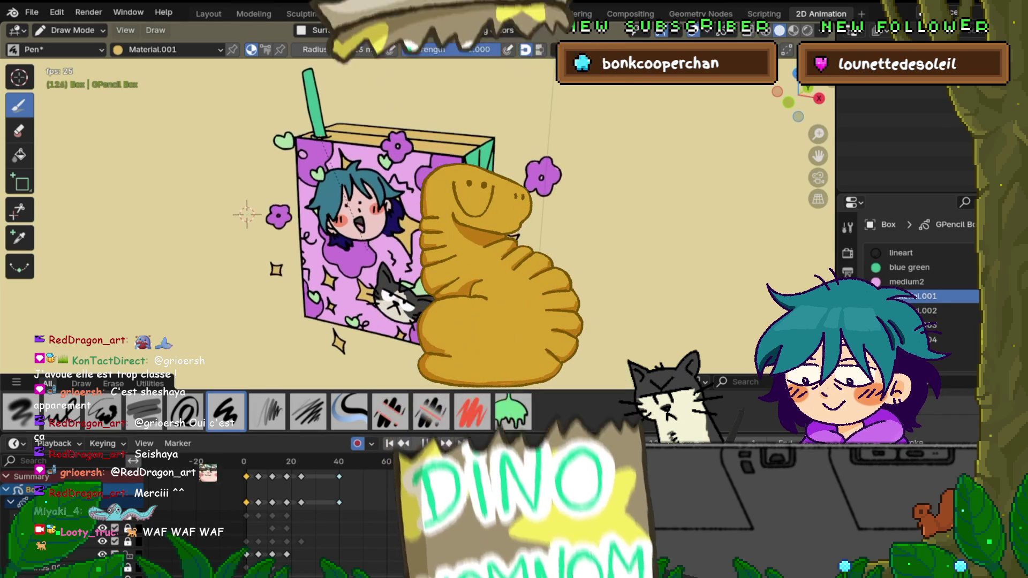
- Pause the juice box animation at frame 173 from the Timeline header
{"action": "left_click", "coordinate": [425, 443]}
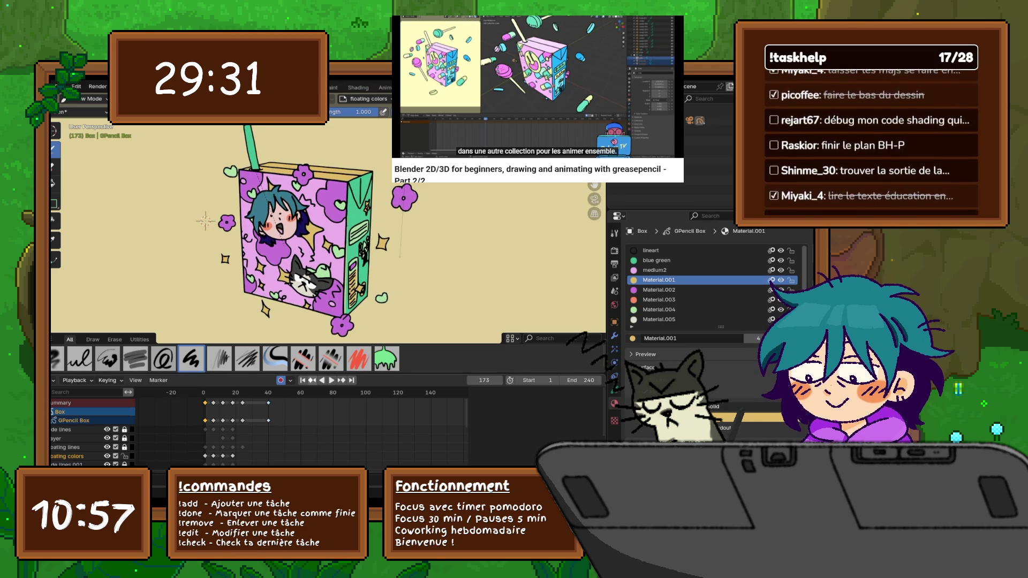
- Start looping playback again and skip the reference tutorial video ahead
{"action": "left_click", "coordinate": [327, 380]}
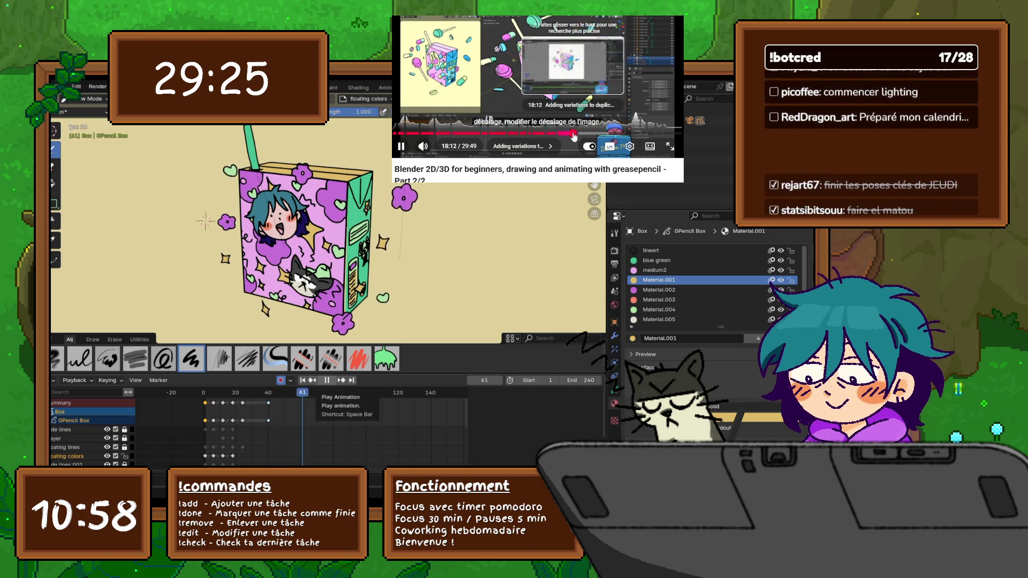
{"action": "left_click", "coordinate": [573, 133]}
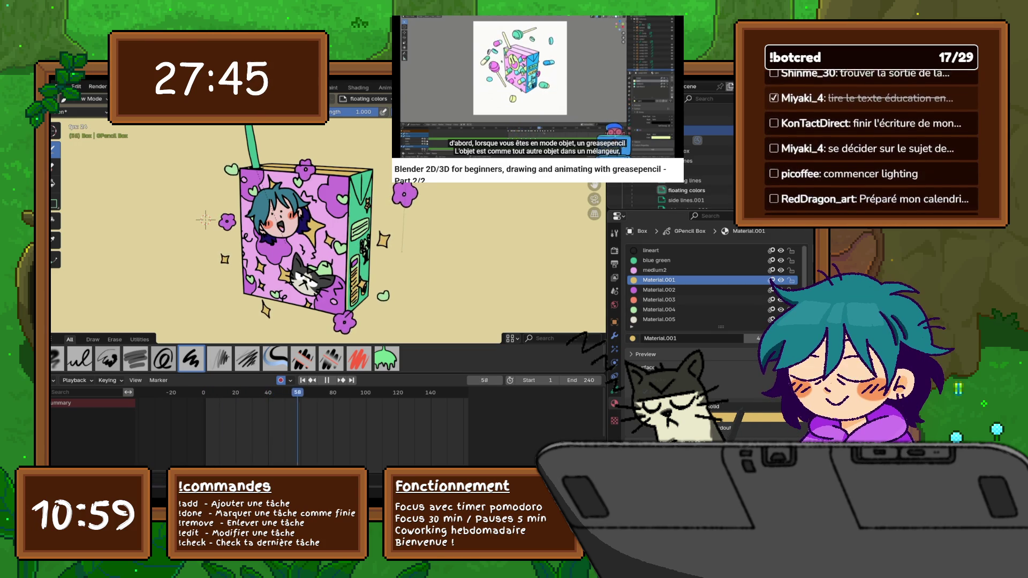
{"action": "scroll", "coordinate": [698, 297], "scroll_direction": "down", "scroll_amount": 1}
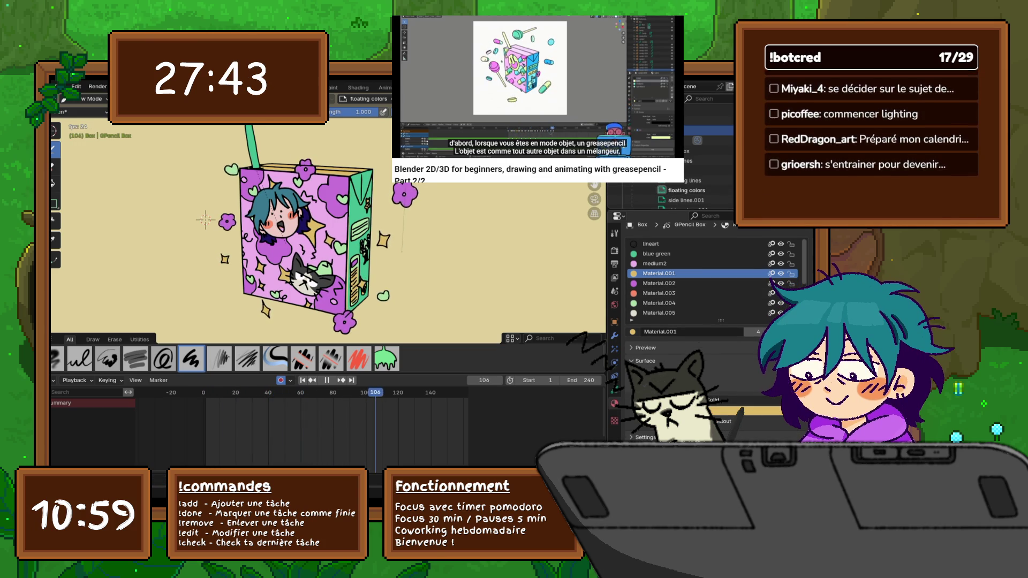
{"action": "scroll", "coordinate": [699, 290], "scroll_direction": "up", "scroll_amount": 1}
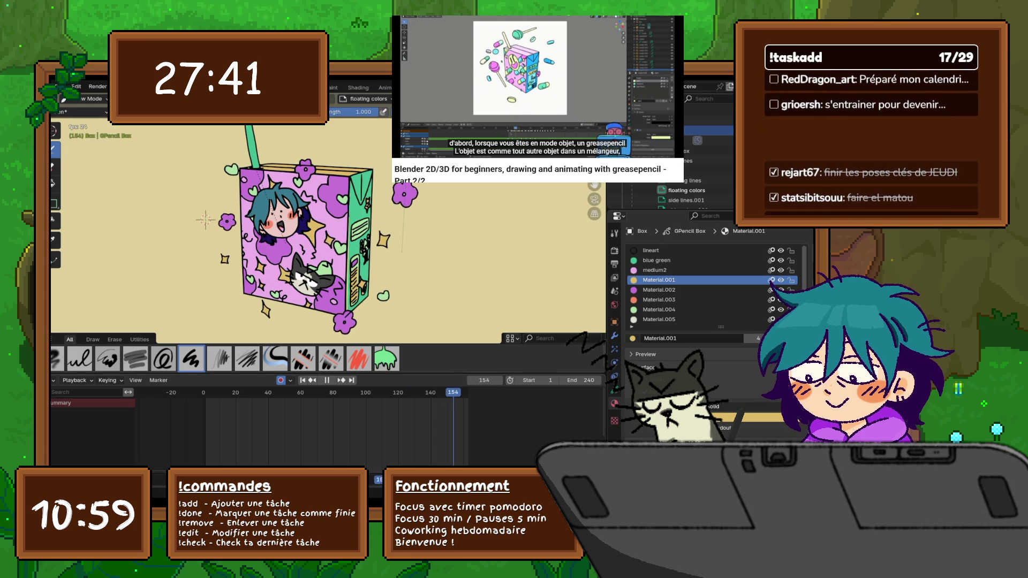
- Try a different TimeOffset Frame Offset on the box, undo it back to 1 and stop playback
{"action": "left_click", "coordinate": [614, 336]}
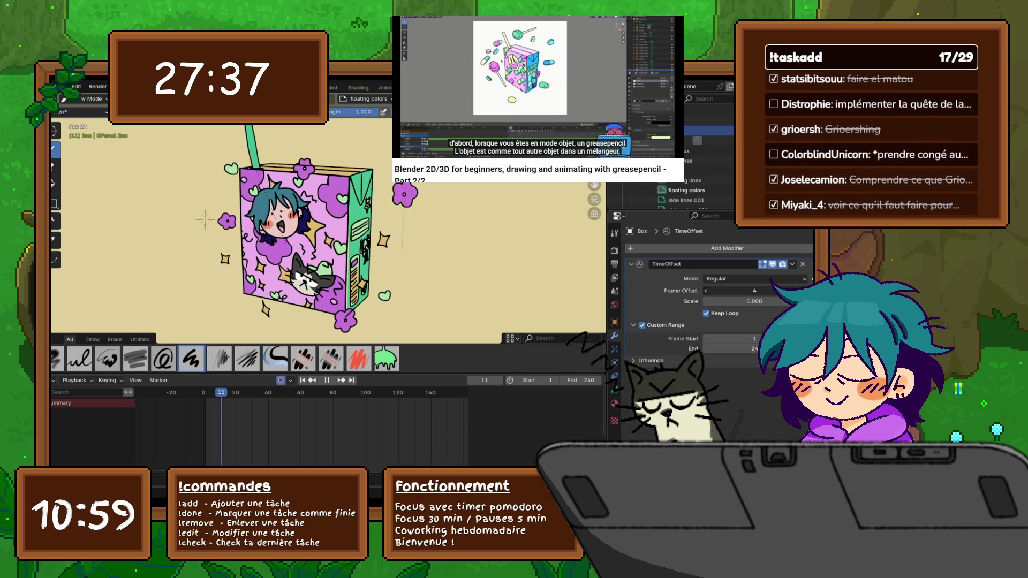
{"action": "left_click", "coordinate": [705, 291]}
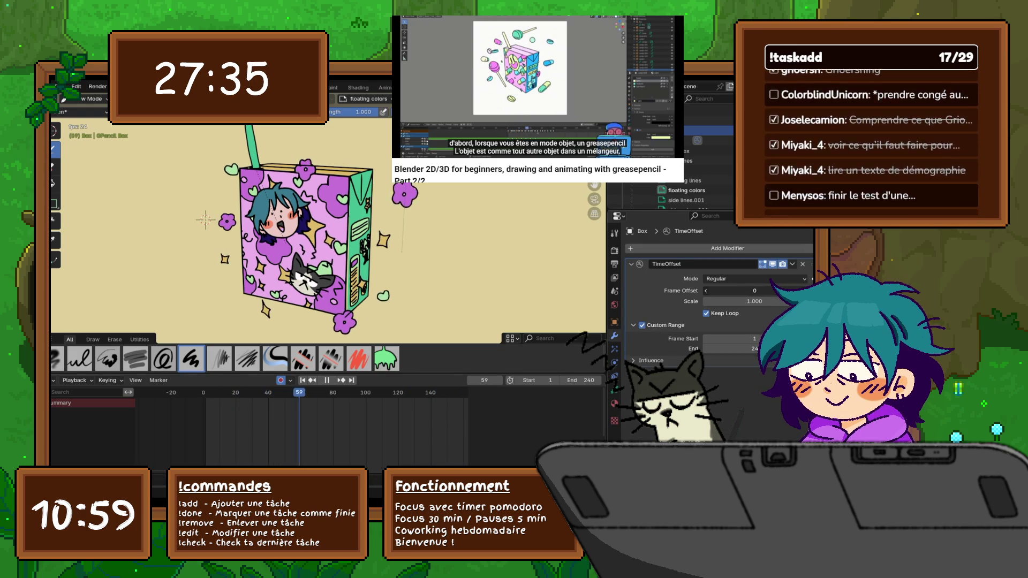
{"action": "key", "text": "ctrl+z"}
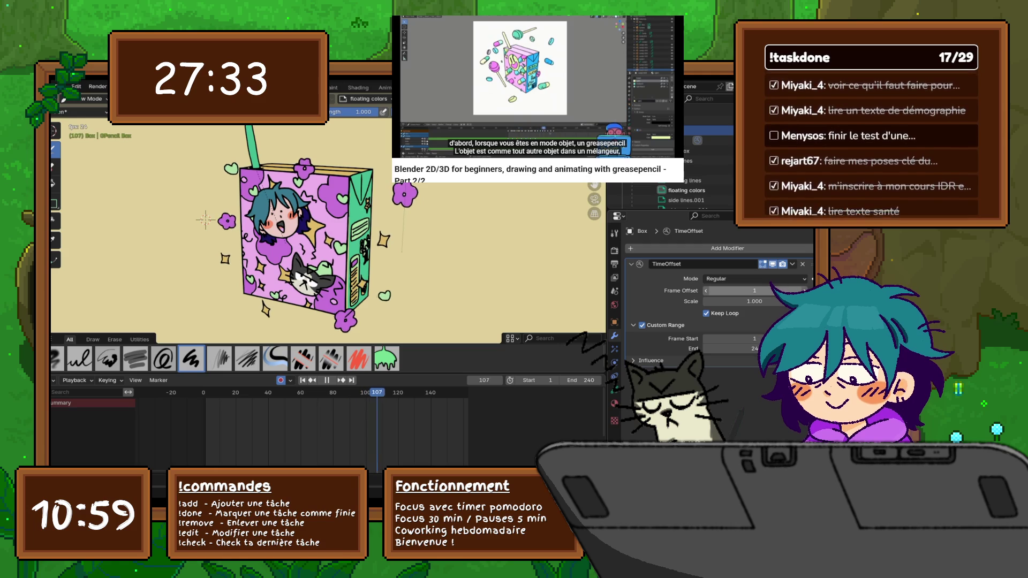
{"action": "key", "text": "space"}
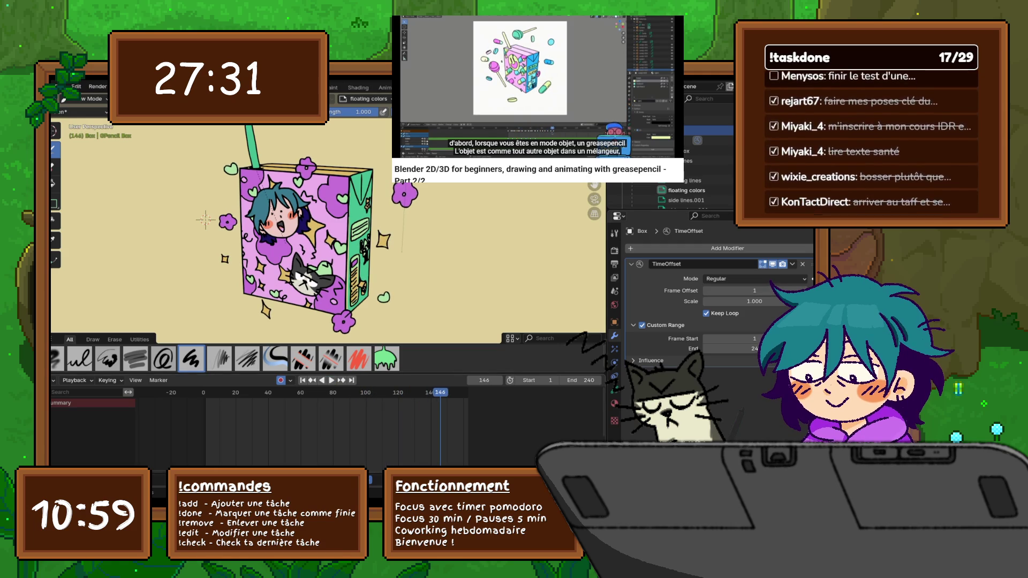
- Switch the bottom editor to the Dope Sheet showing the Grease Pencil layer keyframes
{"action": "left_click", "coordinate": [56, 380]}
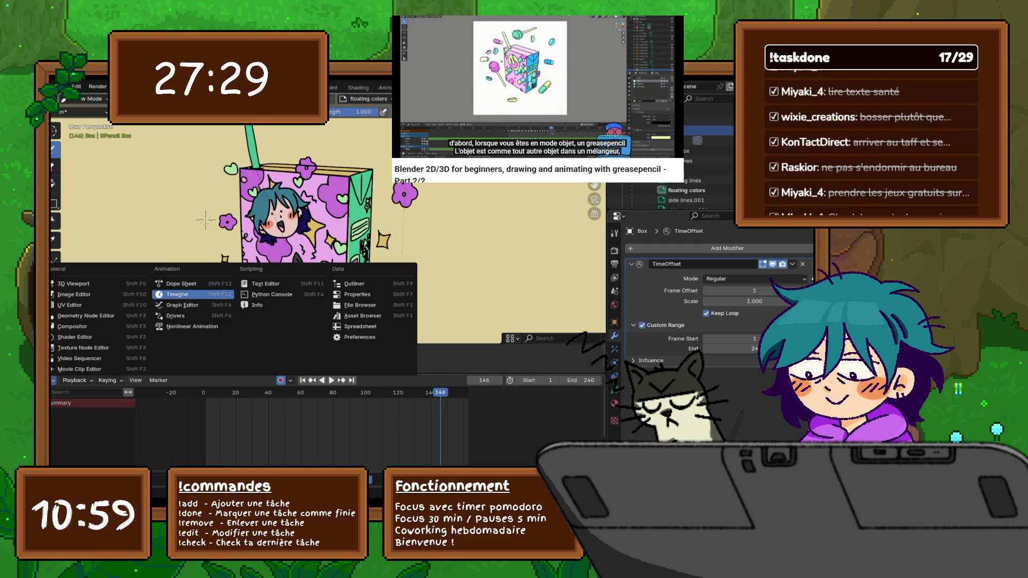
{"action": "left_click", "coordinate": [172, 285]}
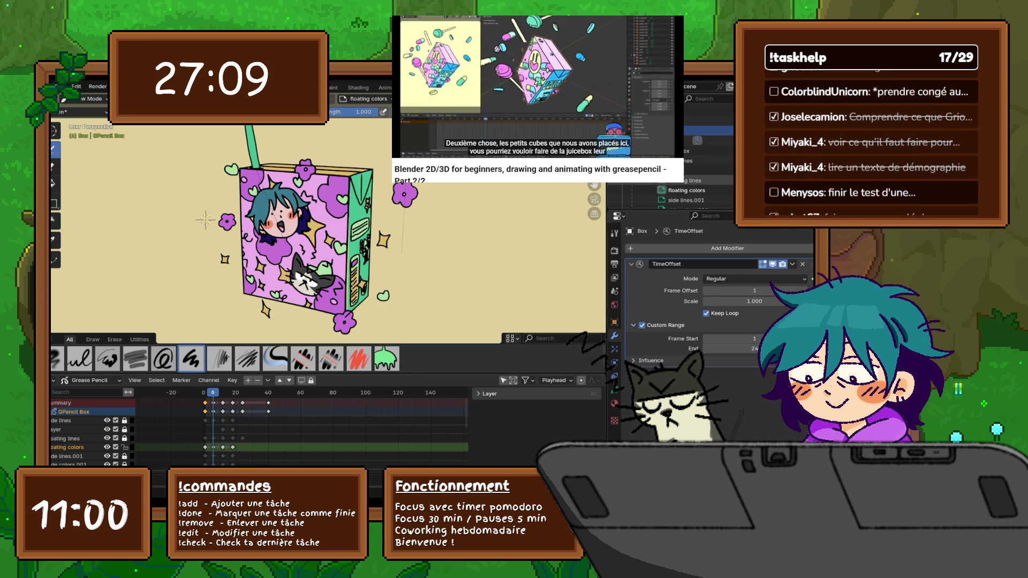
- Activate the floating lines layer, raise Frame Offset to 3 and play to check it
{"action": "left_click", "coordinate": [66, 438]}
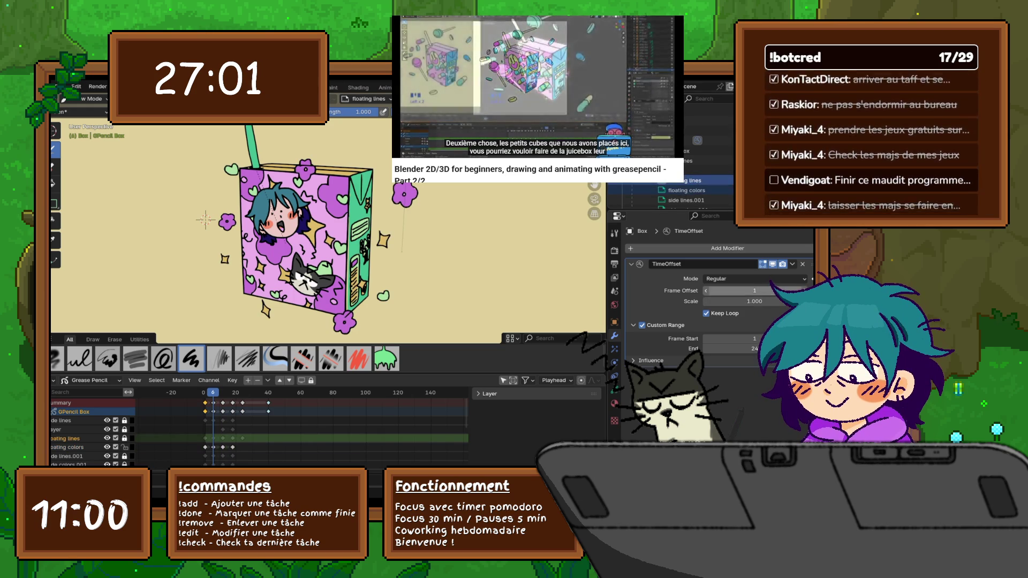
{"action": "left_click", "coordinate": [803, 290]}
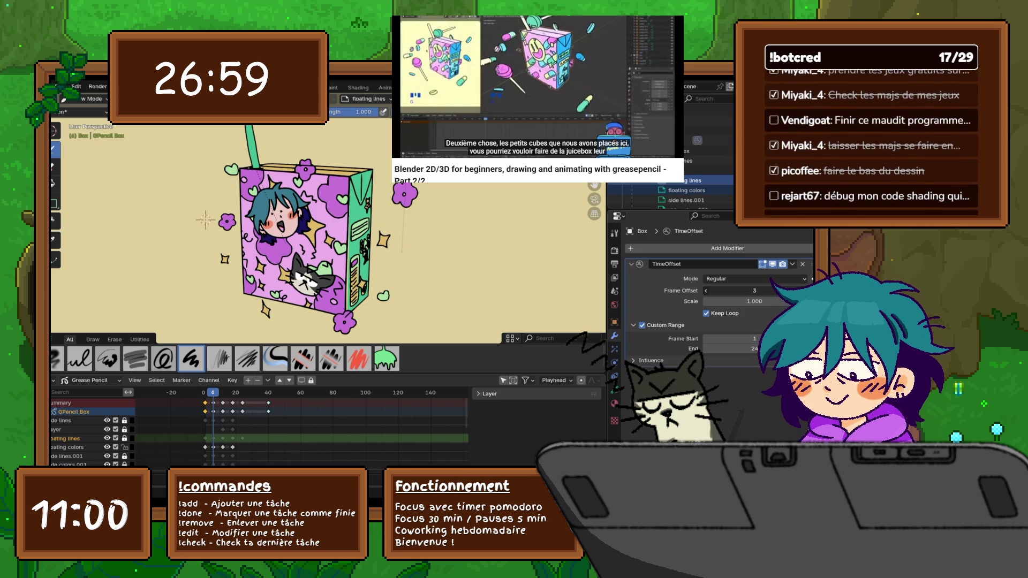
{"action": "left_click", "coordinate": [803, 290]}
{"action": "key", "text": "space"}
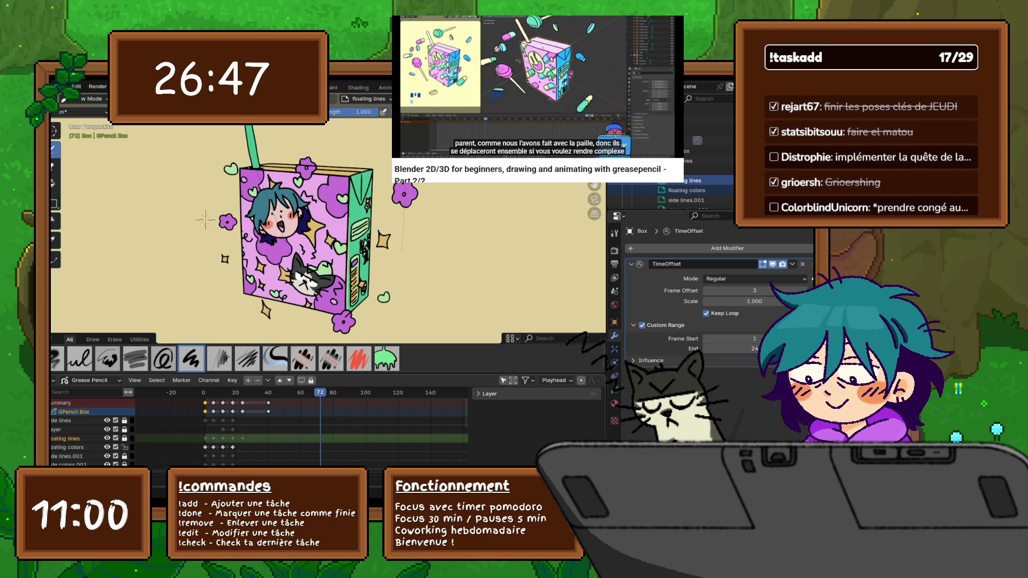
{"action": "left_click", "coordinate": [58, 380]}
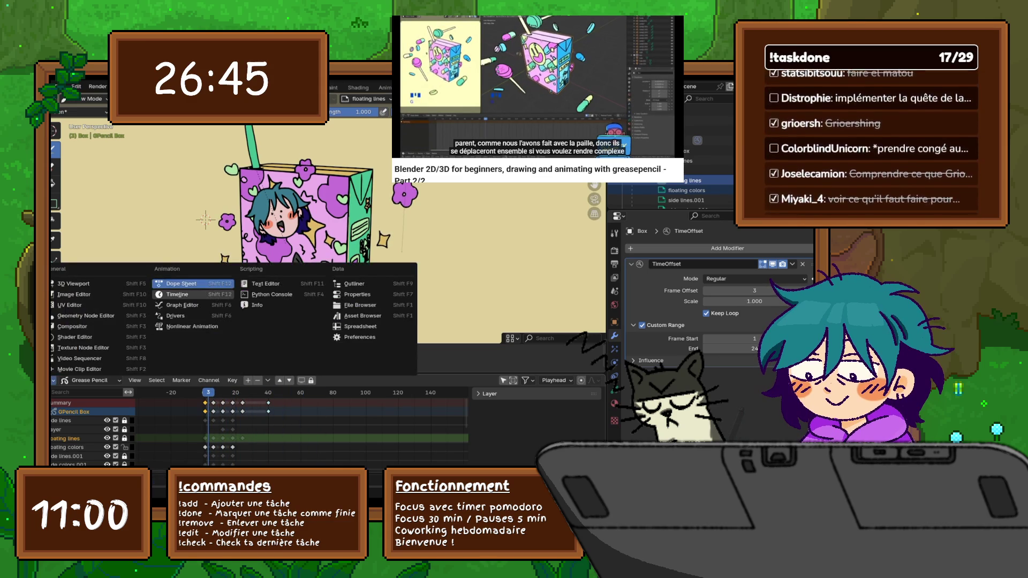
- In the Timeline, play the animation with Frame Offset dragged to -1, then stop
{"action": "left_click", "coordinate": [192, 295]}
{"action": "left_click", "coordinate": [331, 380]}
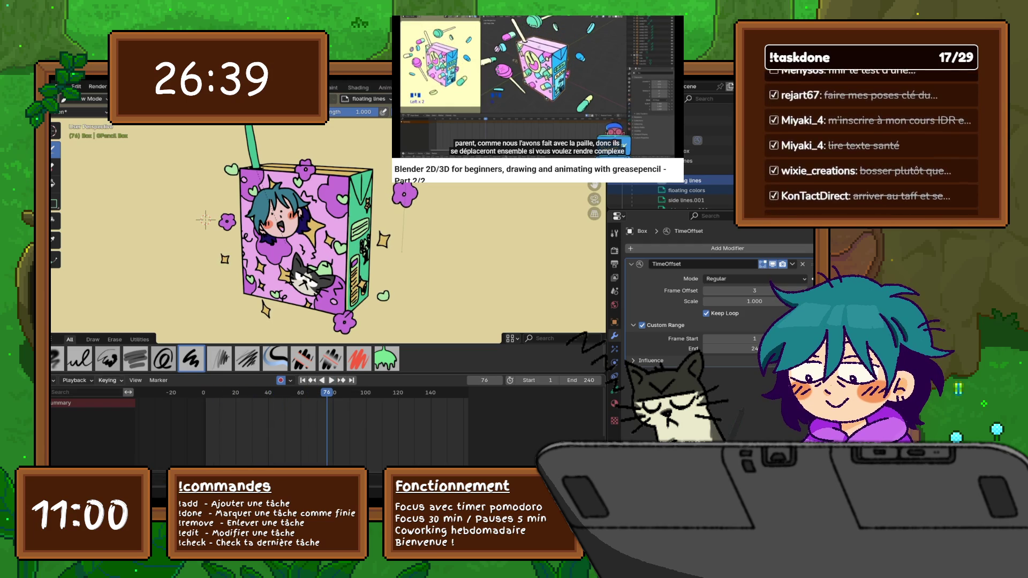
{"action": "left_click_drag", "start_coordinate": [755, 290], "coordinate": [726, 290]}
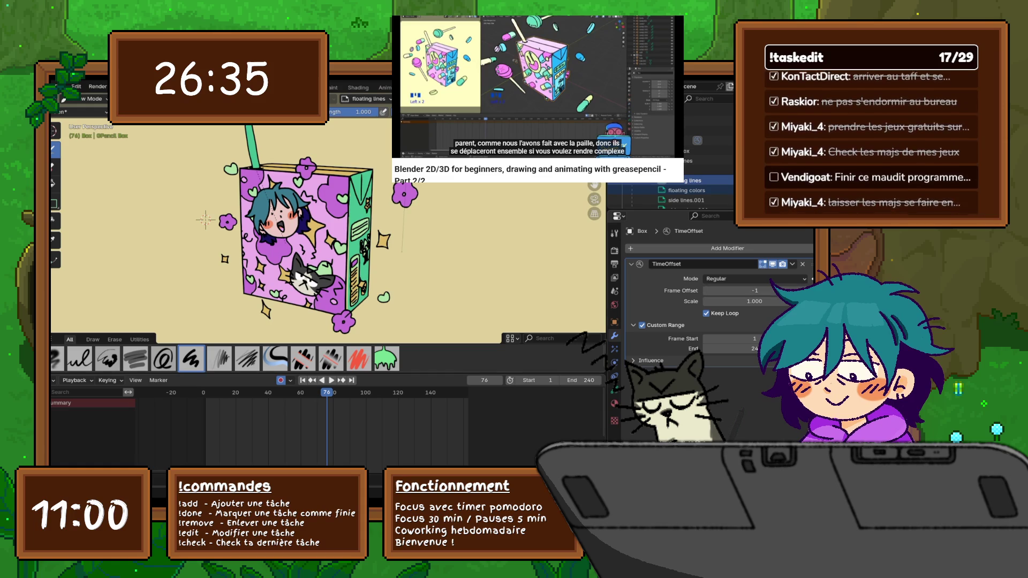
{"action": "key", "text": "space"}
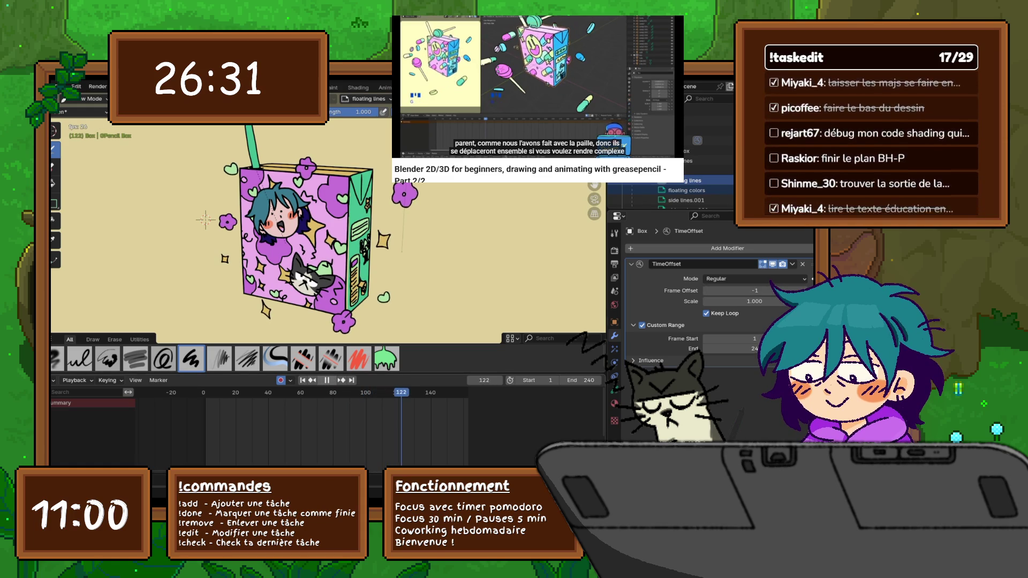
{"action": "key", "text": "space"}
- Undo the offset back to 1, replay once, and return to the Grease Pencil Dope Sheet
{"action": "key", "text": "ctrl+z"}
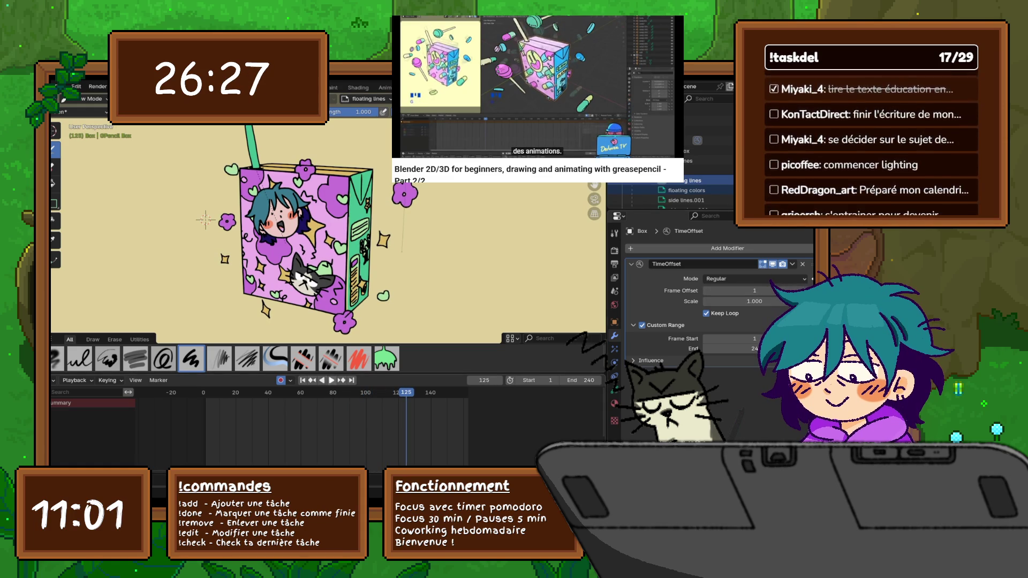
{"action": "left_click", "coordinate": [331, 379]}
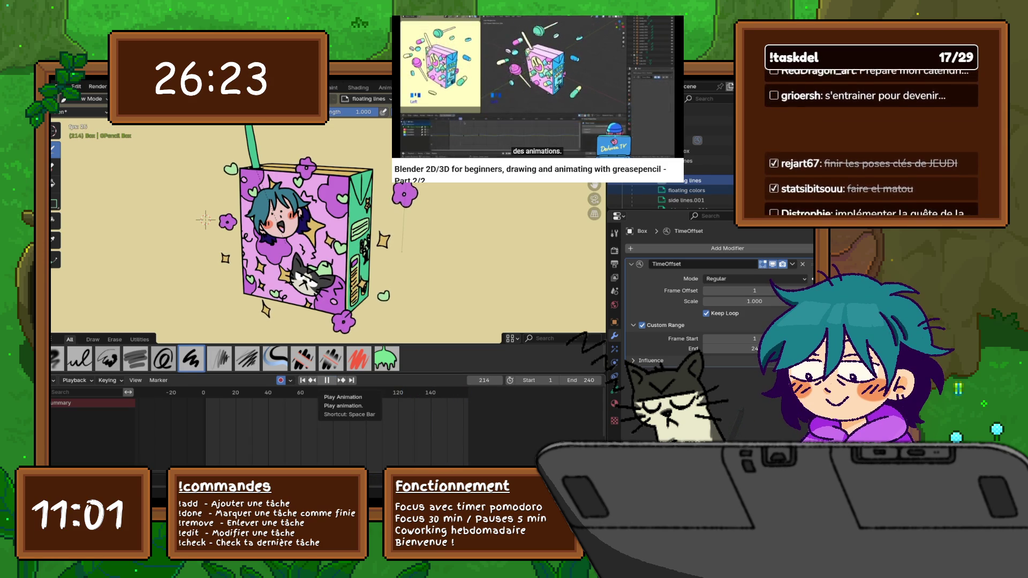
{"action": "left_click", "coordinate": [327, 380]}
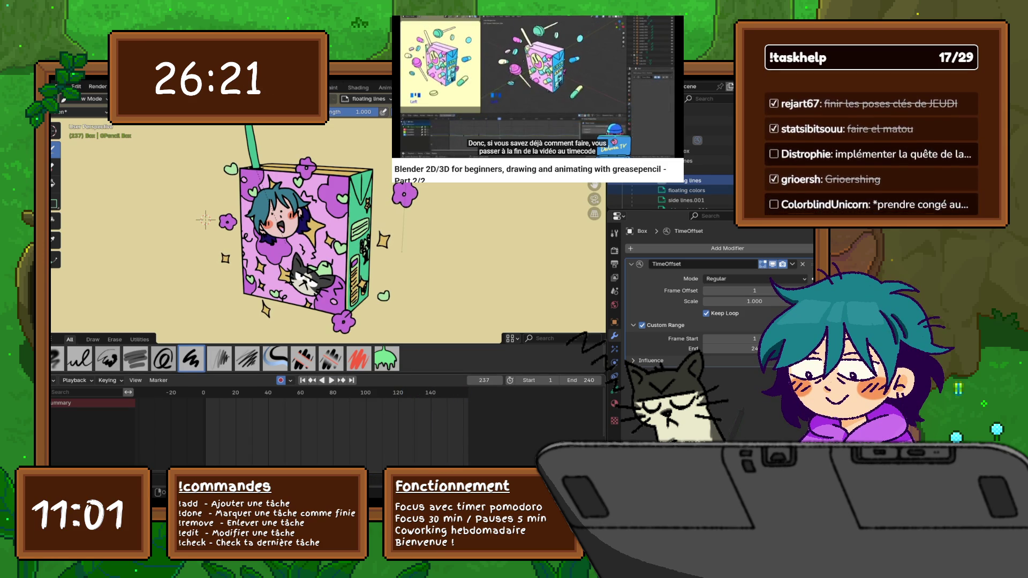
{"action": "left_click", "coordinate": [54, 380]}
{"action": "left_click", "coordinate": [192, 285]}
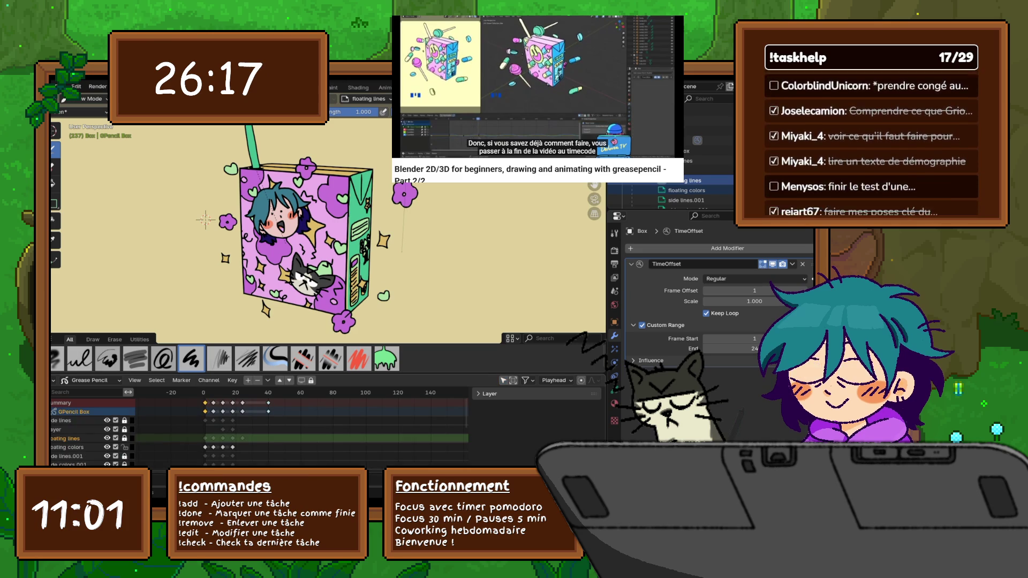
- Enlarge the Dope Sheet, move the playhead to frame 24 and paste the copied keyframes there
{"action": "key", "text": "shift+Left"}
{"action": "key", "text": "space"}
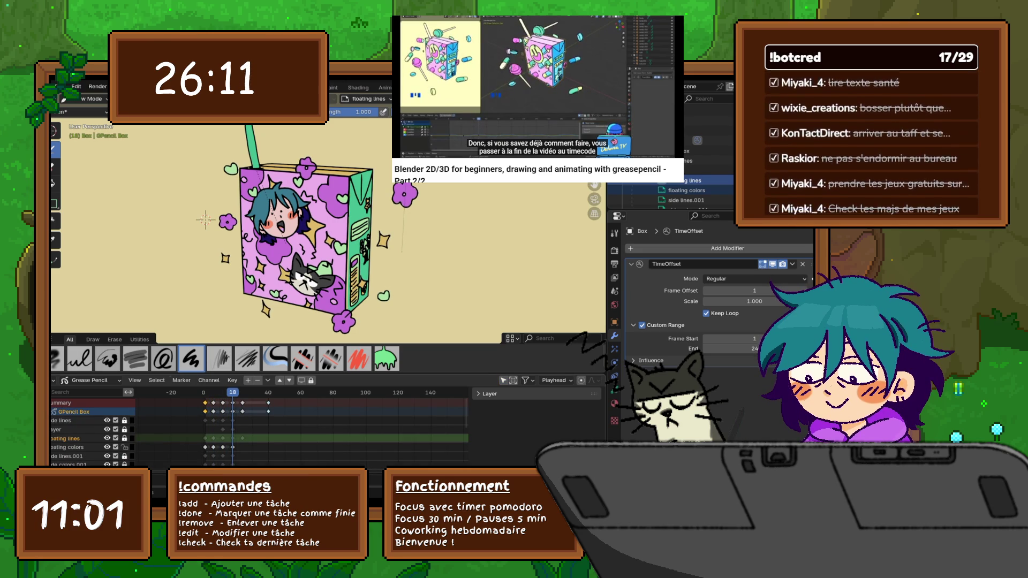
{"action": "left_click_drag", "start_coordinate": [322, 375], "coordinate": [321, 234]}
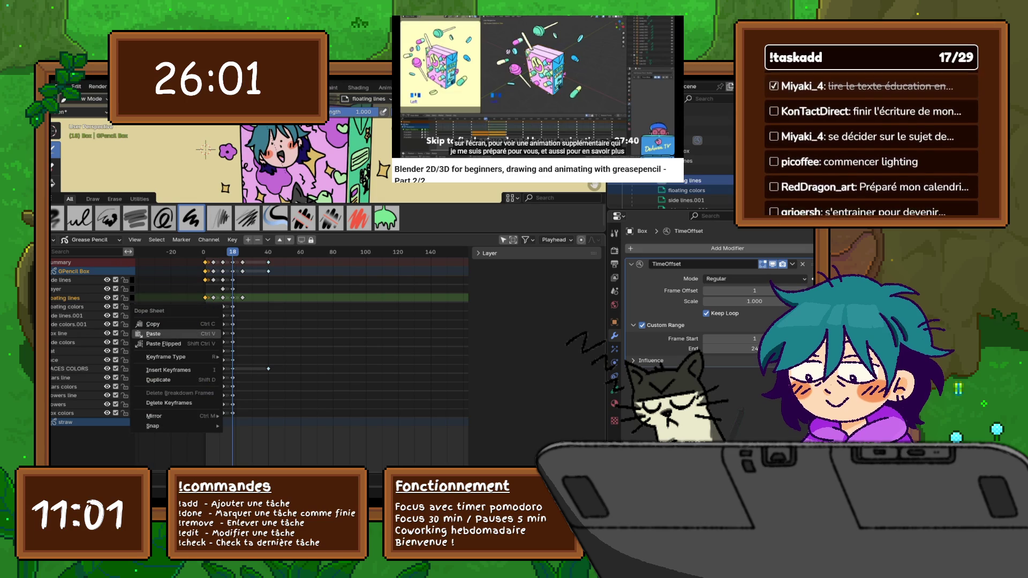
{"action": "key", "text": "Right"}
{"action": "key", "text": "Right"}
{"action": "key", "text": "Right"}
{"action": "key", "text": "Right"}
{"action": "key", "text": "Right"}
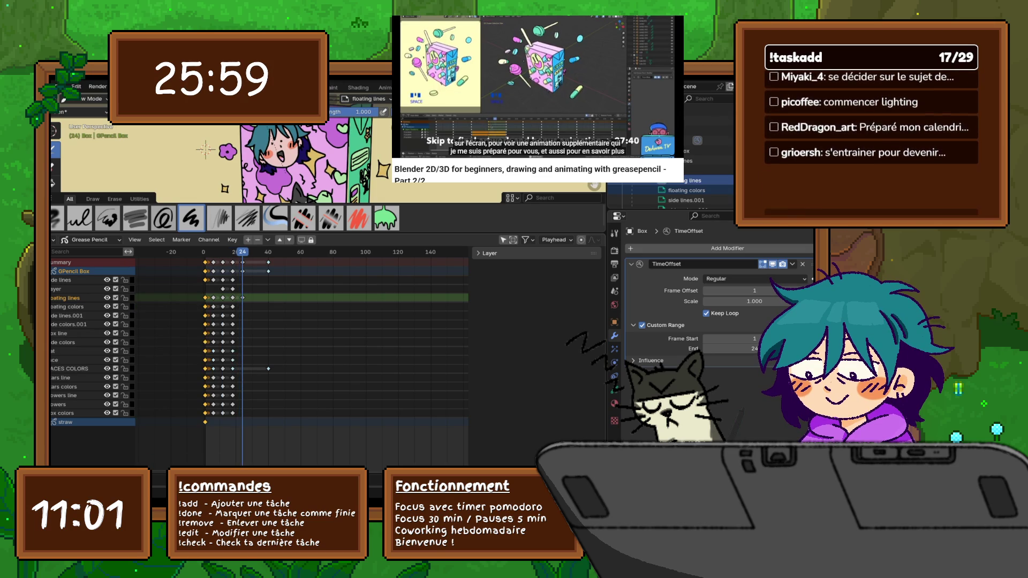
{"action": "right_click", "coordinate": [191, 261]}
{"action": "left_click", "coordinate": [191, 272]}
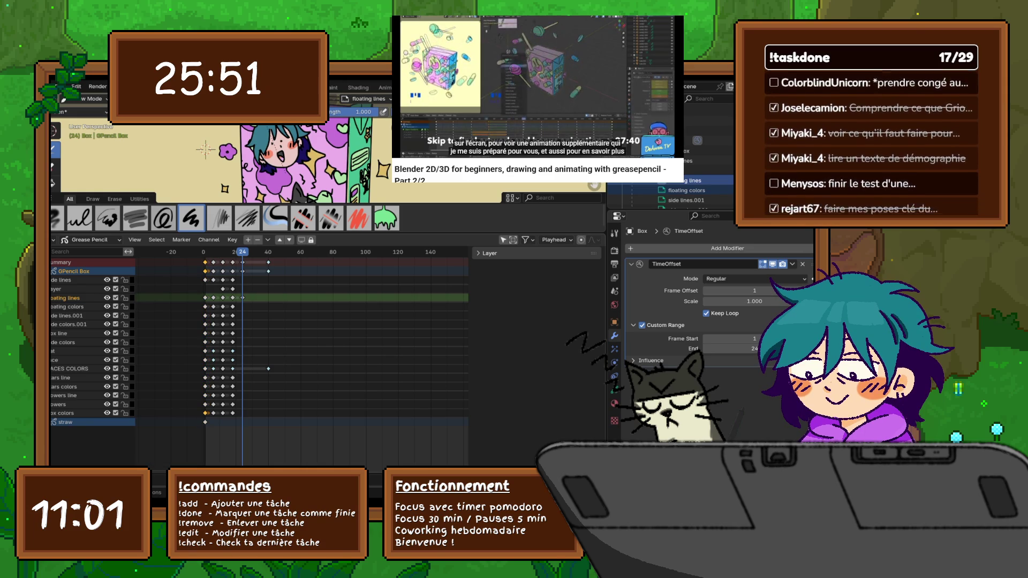
- Copy and paste the keyframes again, make box colors active and show the GPencil Box layer list
{"action": "right_click", "coordinate": [173, 395]}
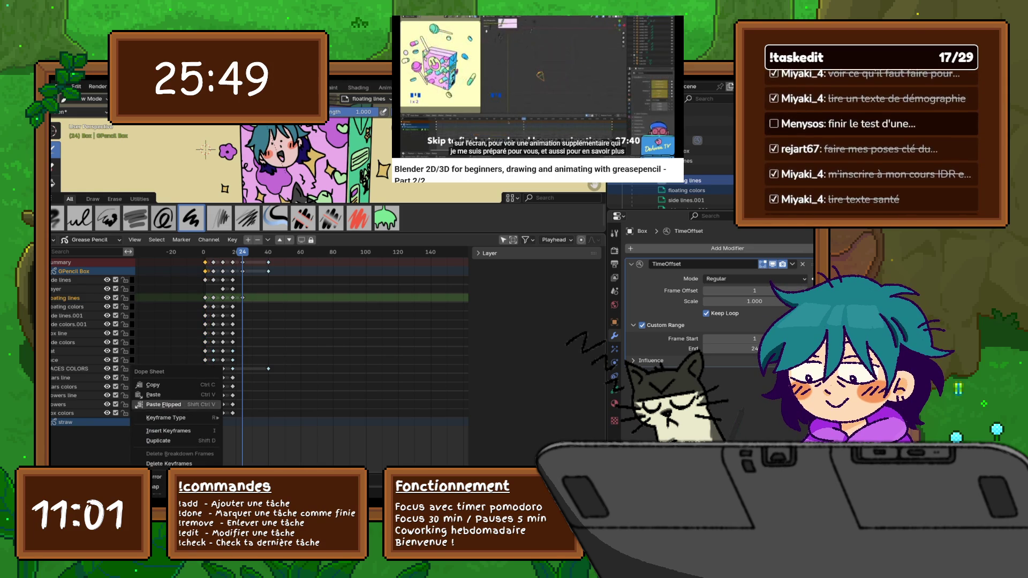
{"action": "left_click", "coordinate": [160, 385]}
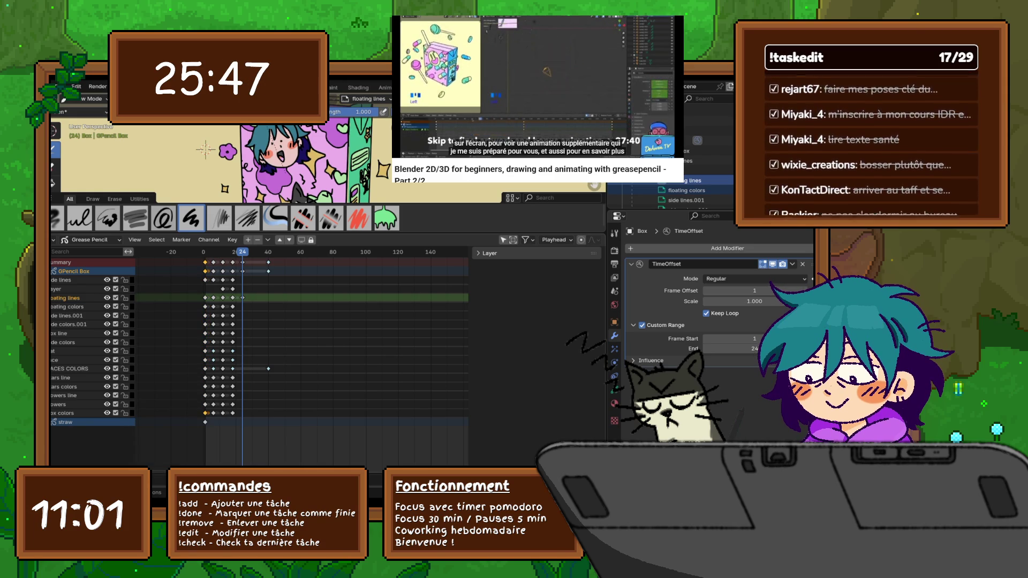
{"action": "right_click", "coordinate": [173, 373]}
{"action": "left_click", "coordinate": [173, 386]}
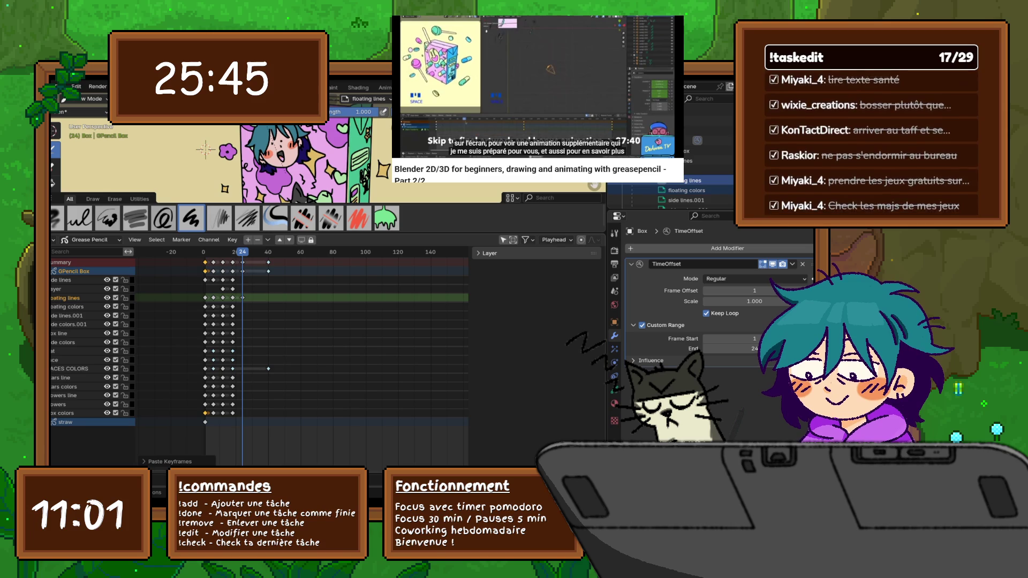
{"action": "left_click", "coordinate": [68, 413]}
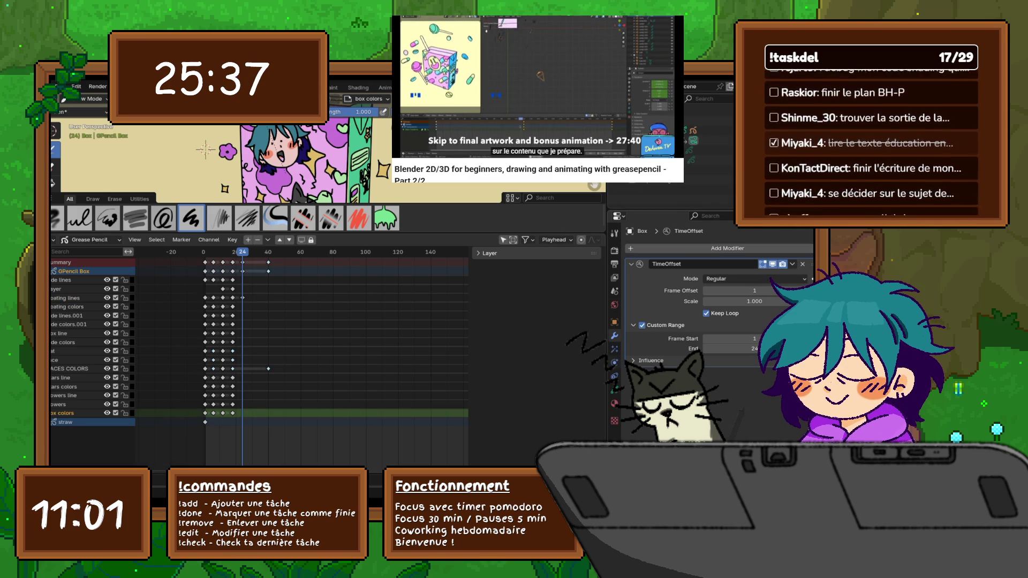
{"action": "left_click", "coordinate": [613, 374]}
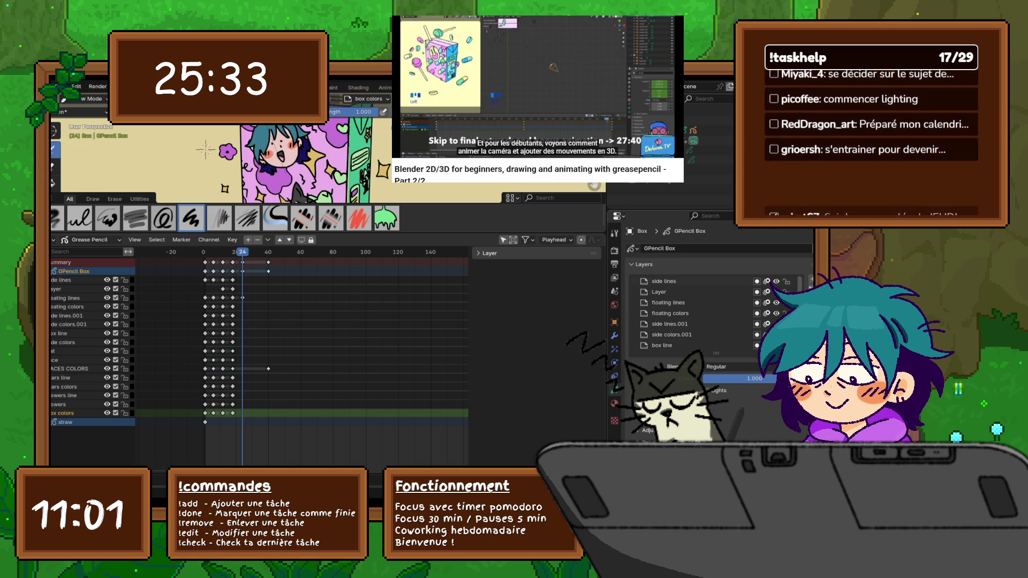
- Paste the keyframes onto side lines and floating colors, hiding the Layer layer
{"action": "left_click", "coordinate": [60, 280]}
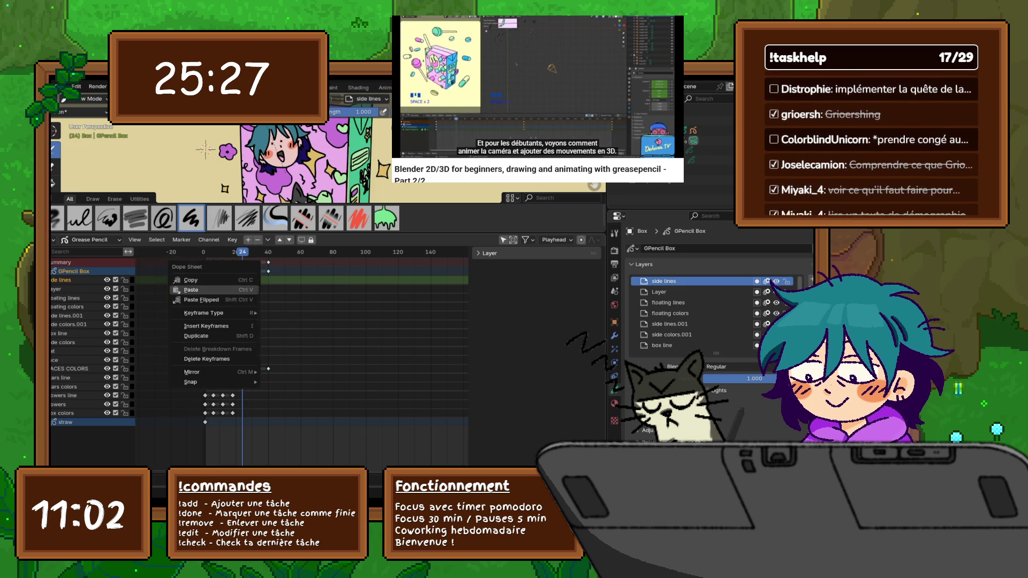
{"action": "key", "text": "ctrl+v"}
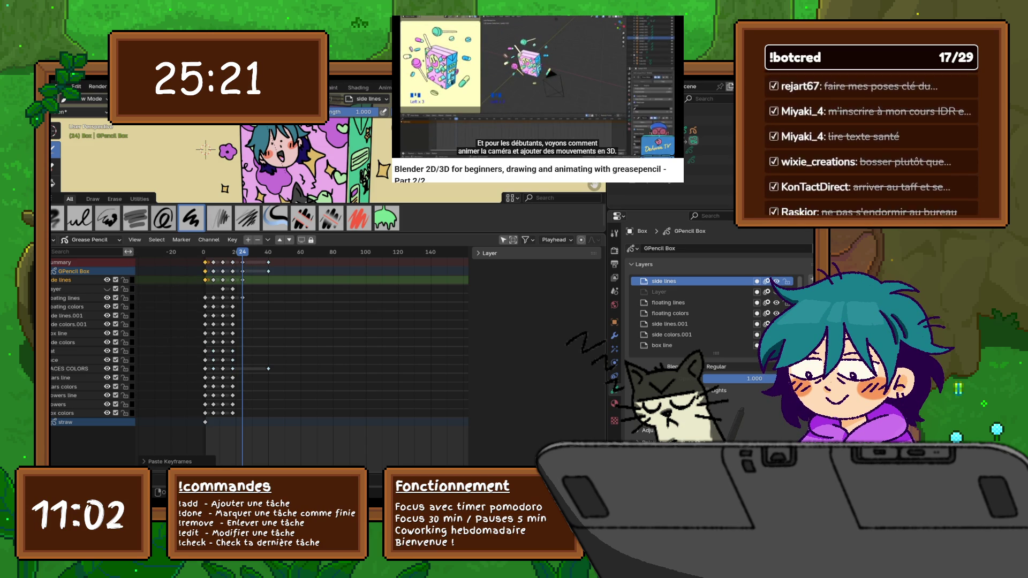
{"action": "left_click", "coordinate": [107, 289]}
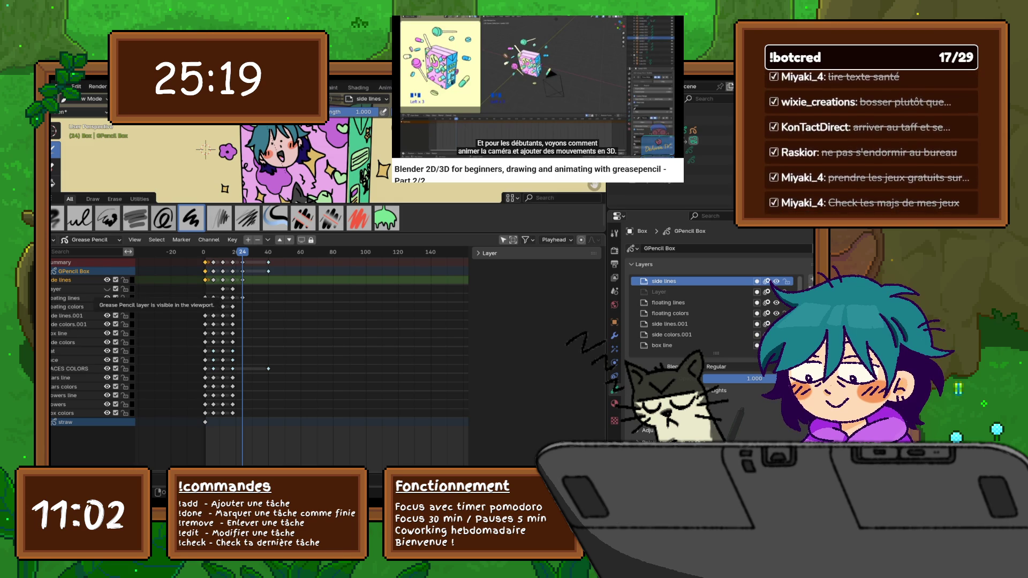
{"action": "left_click", "coordinate": [72, 306]}
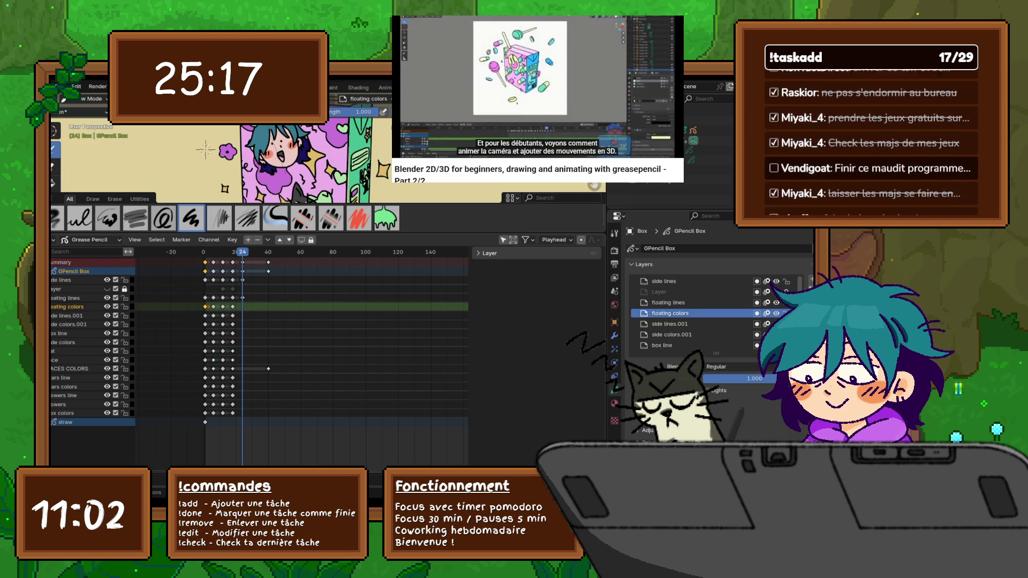
{"action": "right_click", "coordinate": [161, 307]}
{"action": "left_click", "coordinate": [152, 307]}
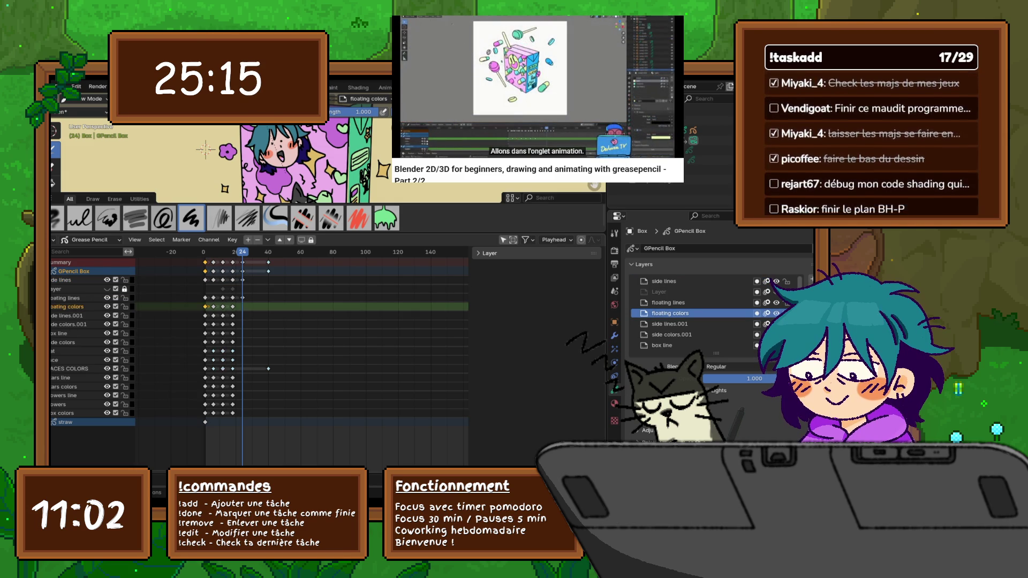
{"action": "right_click", "coordinate": [173, 306]}
{"action": "left_click", "coordinate": [172, 313]}
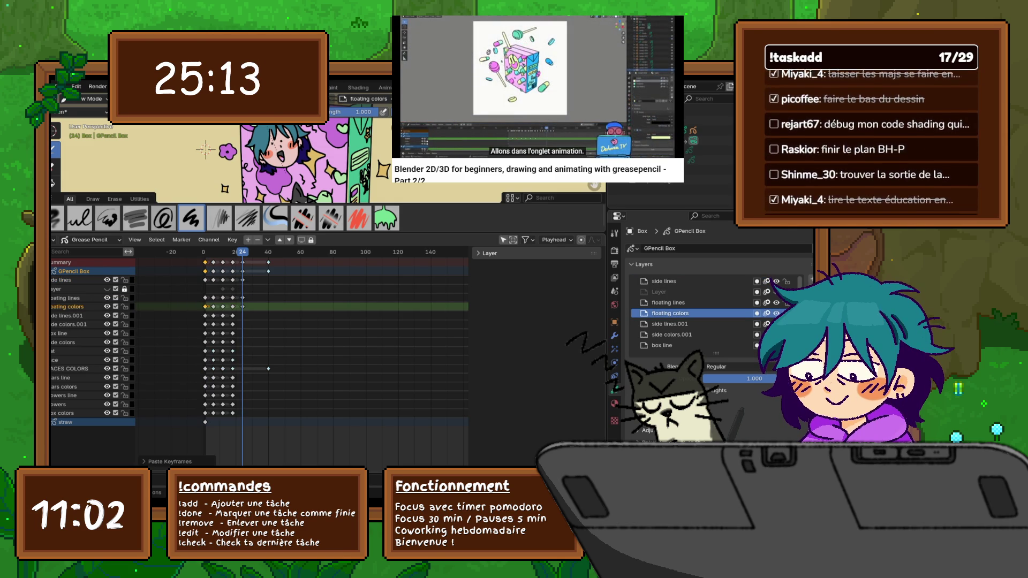
- Paste the copied keyframes onto side lines.001 and side colors.001
{"action": "left_click", "coordinate": [72, 314]}
{"action": "right_click", "coordinate": [161, 316]}
{"action": "left_click", "coordinate": [160, 315]}
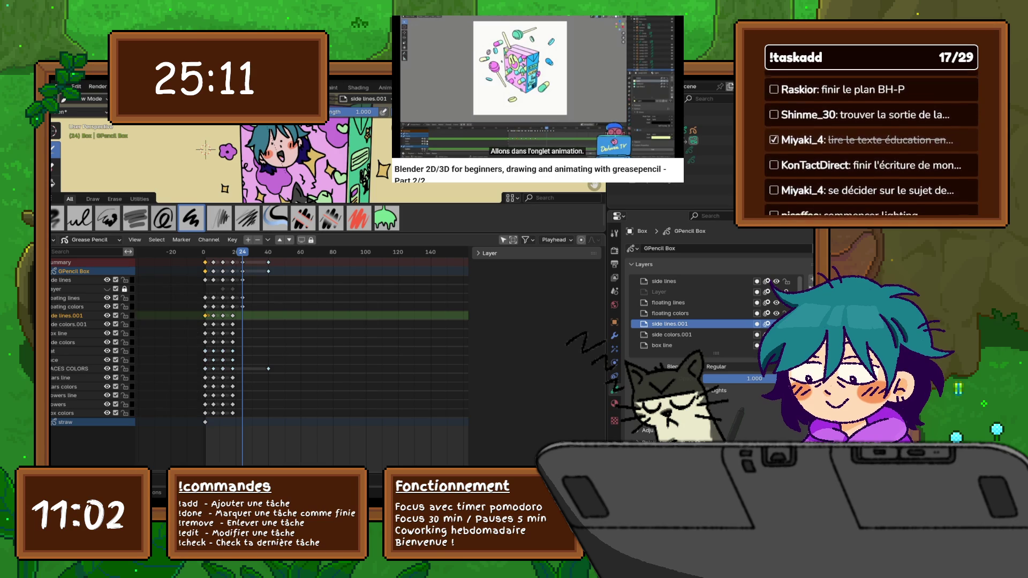
{"action": "right_click", "coordinate": [173, 320]}
{"action": "left_click", "coordinate": [173, 320]}
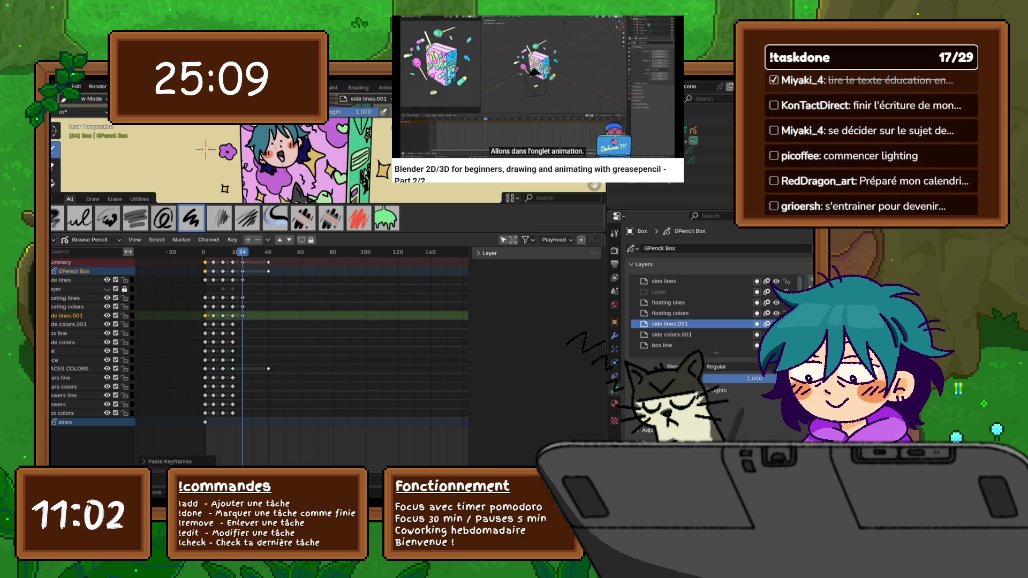
{"action": "left_click", "coordinate": [72, 324]}
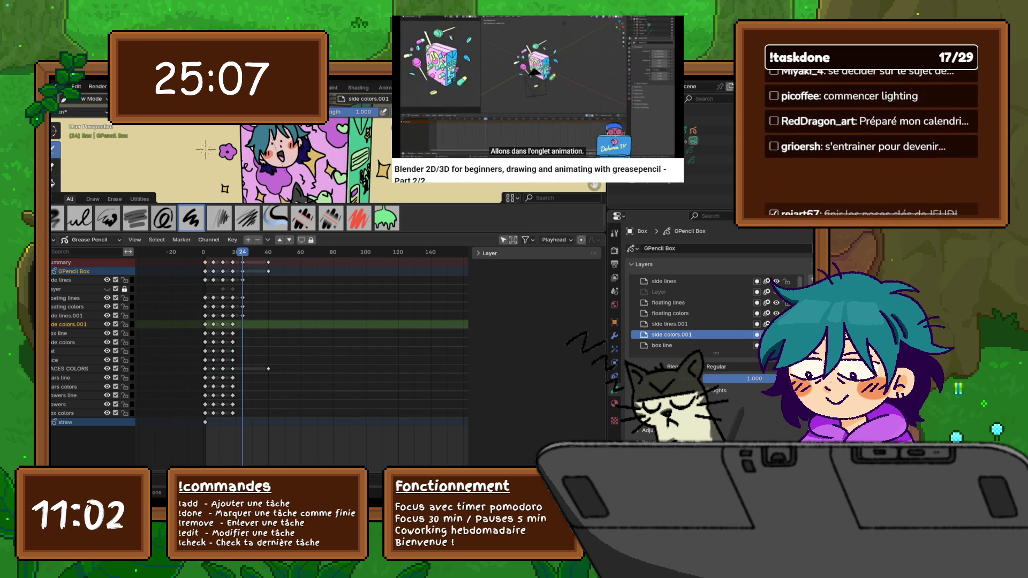
{"action": "right_click", "coordinate": [173, 324]}
{"action": "left_click", "coordinate": [172, 324]}
- Paste the keyframes onto box line and side colors, then select the cat layer for pasting
{"action": "left_click", "coordinate": [72, 333]}
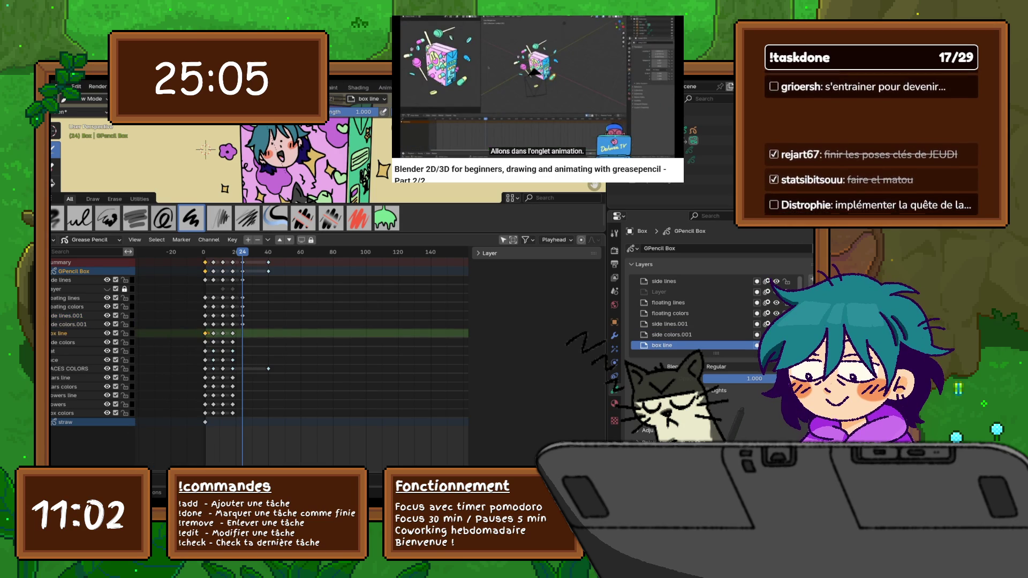
{"action": "right_click", "coordinate": [175, 333]}
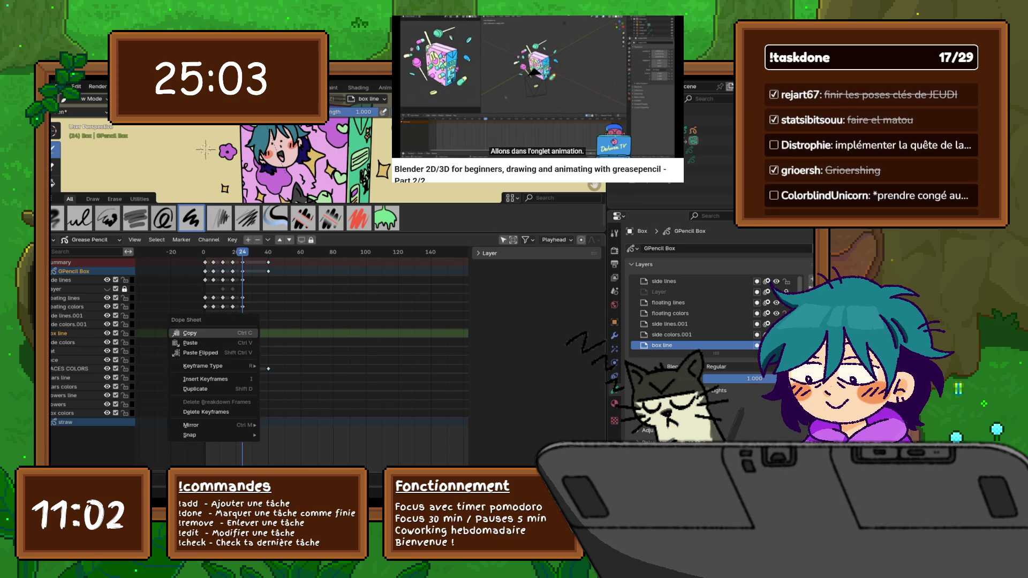
{"action": "left_click", "coordinate": [175, 334]}
{"action": "left_click", "coordinate": [73, 342]}
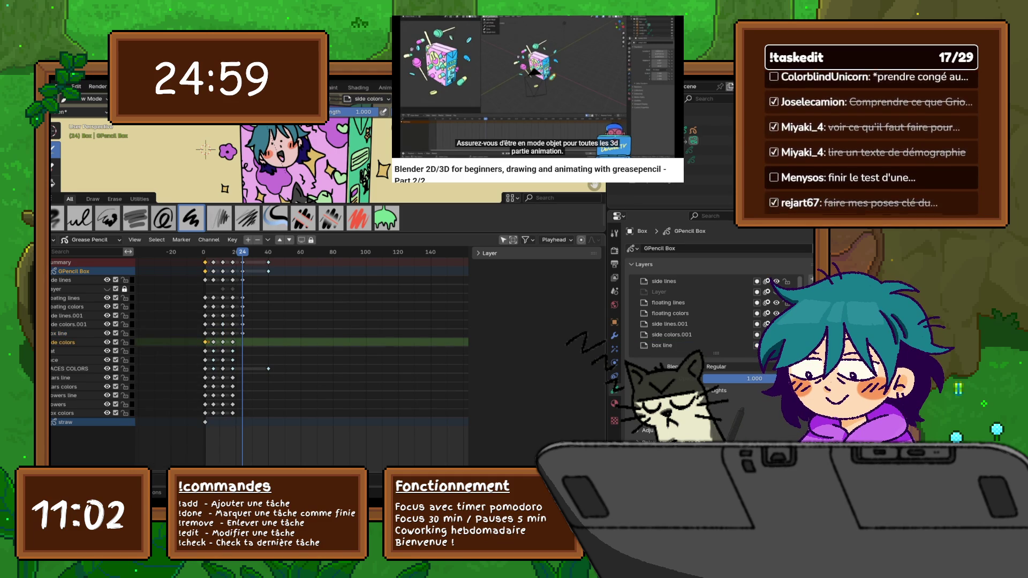
{"action": "right_click", "coordinate": [176, 342]}
{"action": "left_click", "coordinate": [176, 346]}
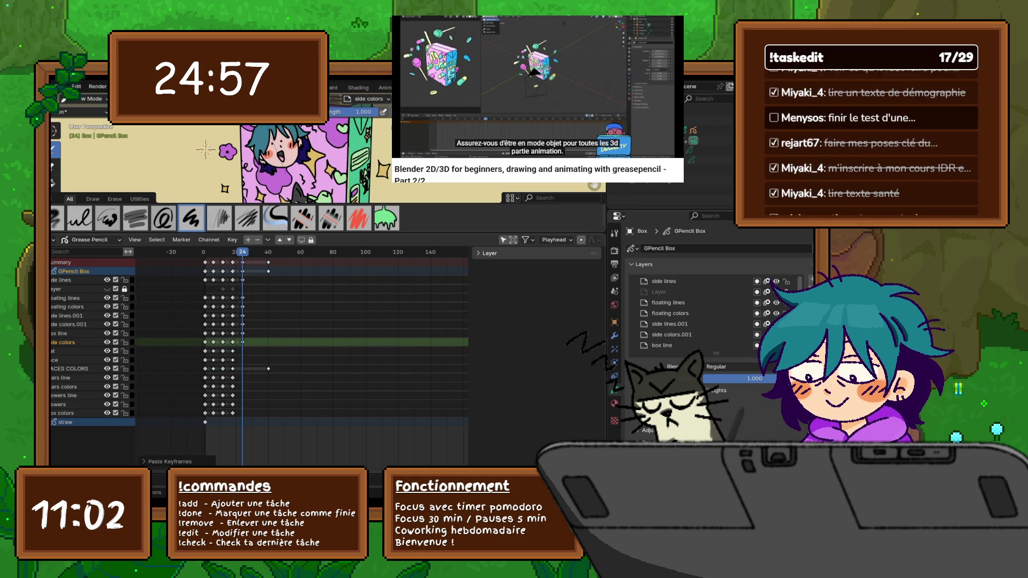
{"action": "left_click", "coordinate": [64, 351]}
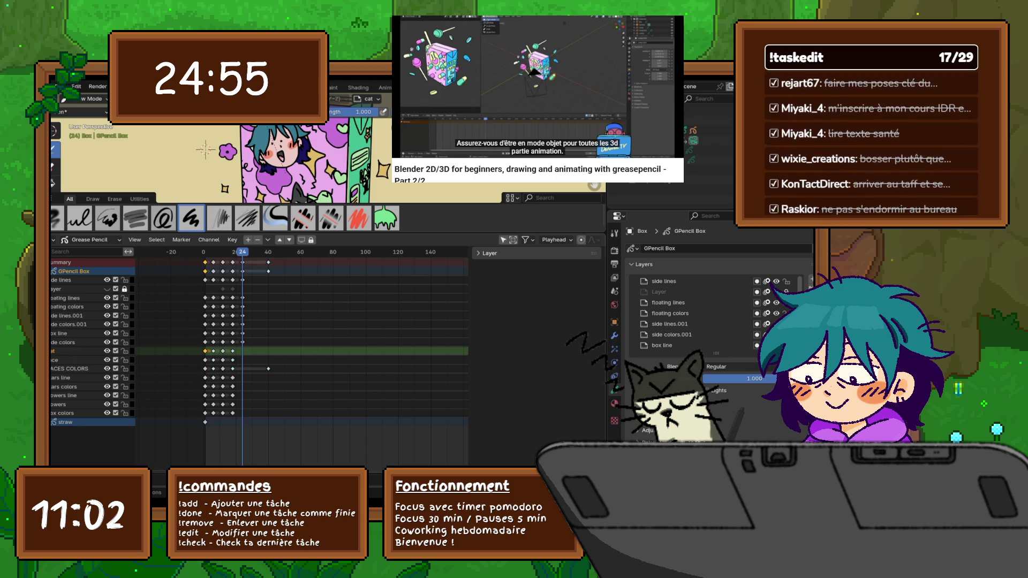
{"action": "right_click", "coordinate": [173, 350]}
- Paste keyframes onto cat and FACES COLORS, deleting the stray keyframes near frame 40
{"action": "left_click", "coordinate": [178, 351]}
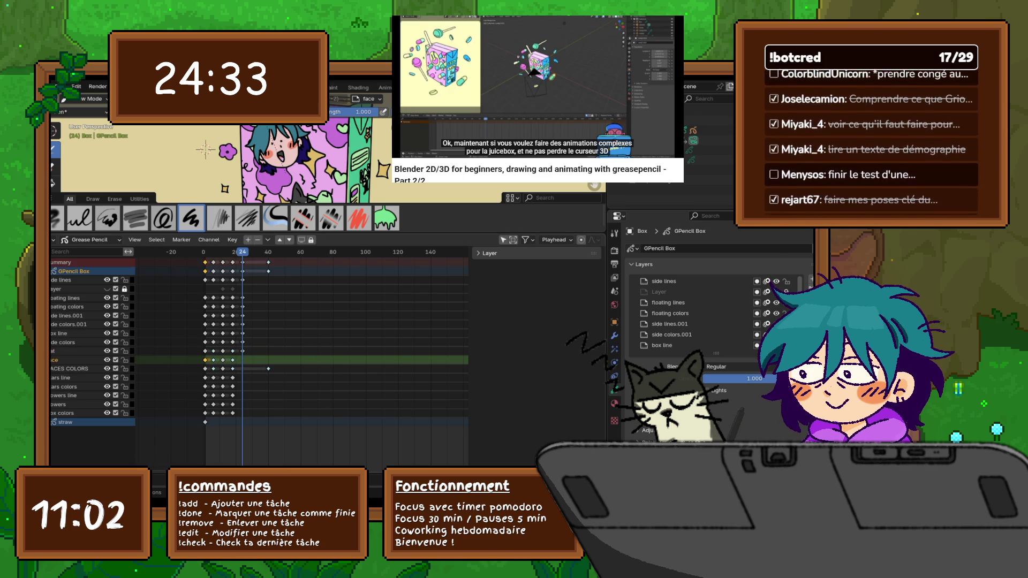
{"action": "key", "text": "y"}
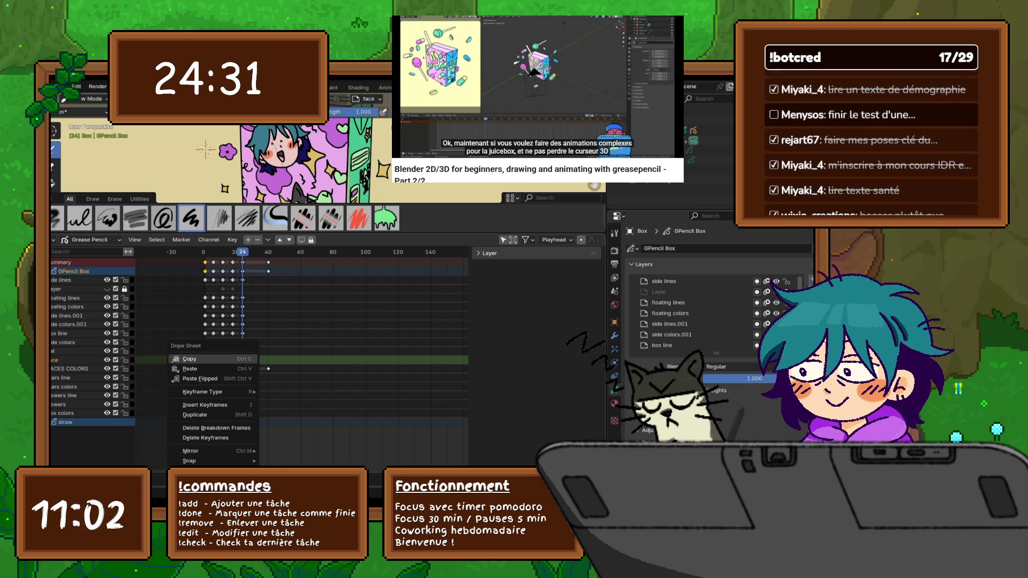
{"action": "left_click", "coordinate": [214, 369]}
{"action": "key", "text": "y"}
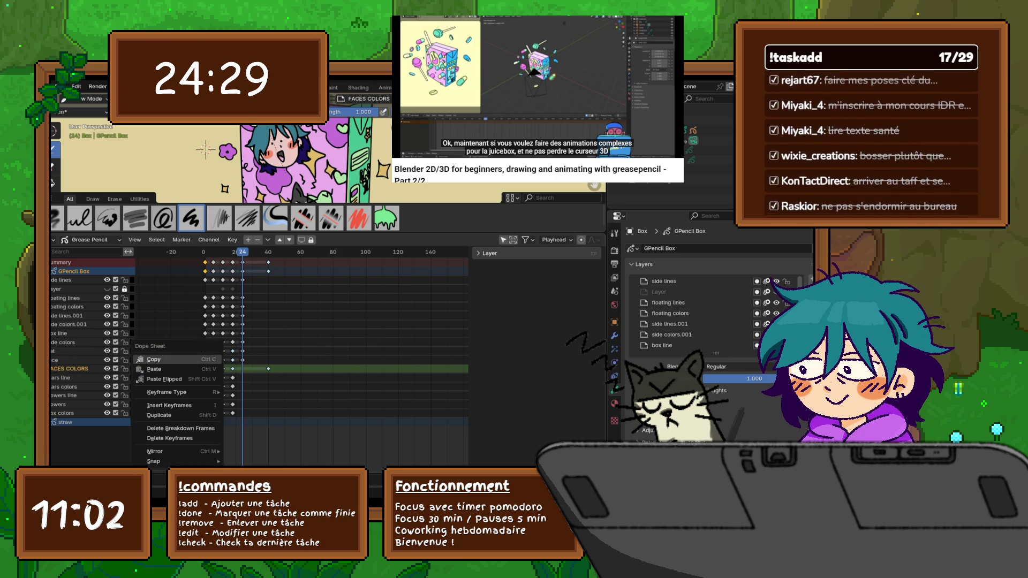
{"action": "left_click", "coordinate": [214, 369]}
{"action": "right_click", "coordinate": [170, 350]}
{"action": "left_click", "coordinate": [214, 377]}
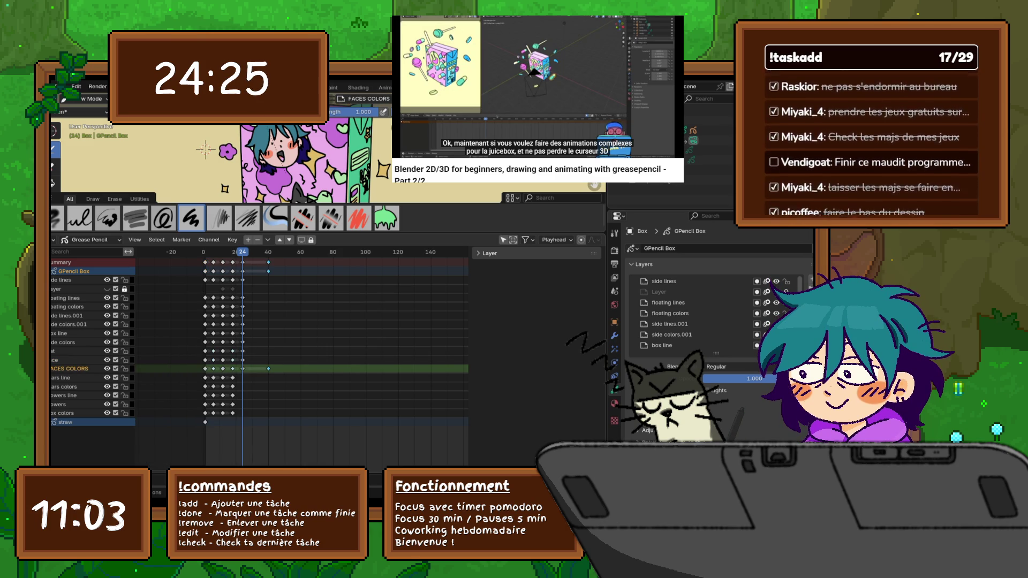
{"action": "right_click", "coordinate": [217, 353]}
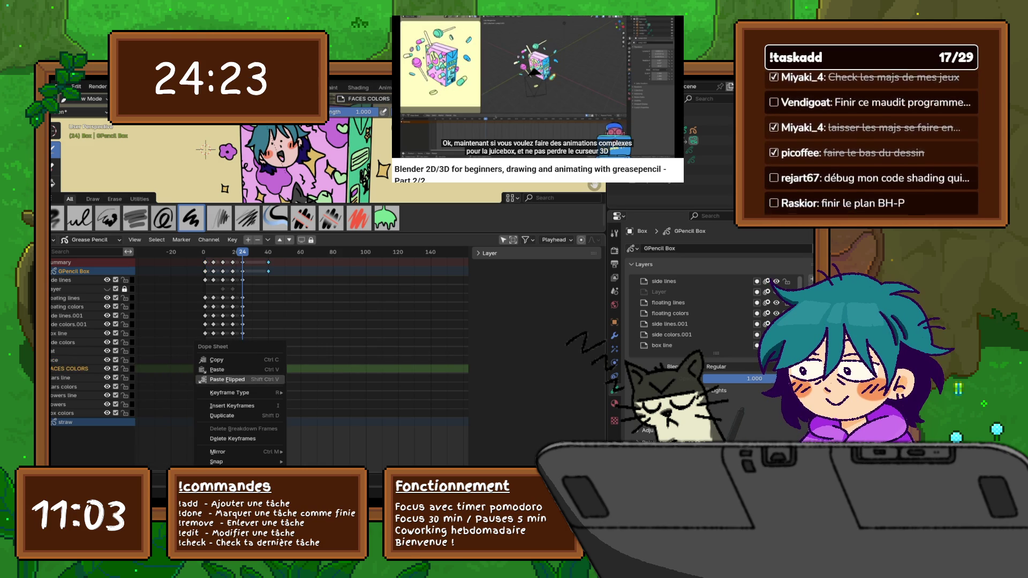
{"action": "left_click", "coordinate": [233, 438]}
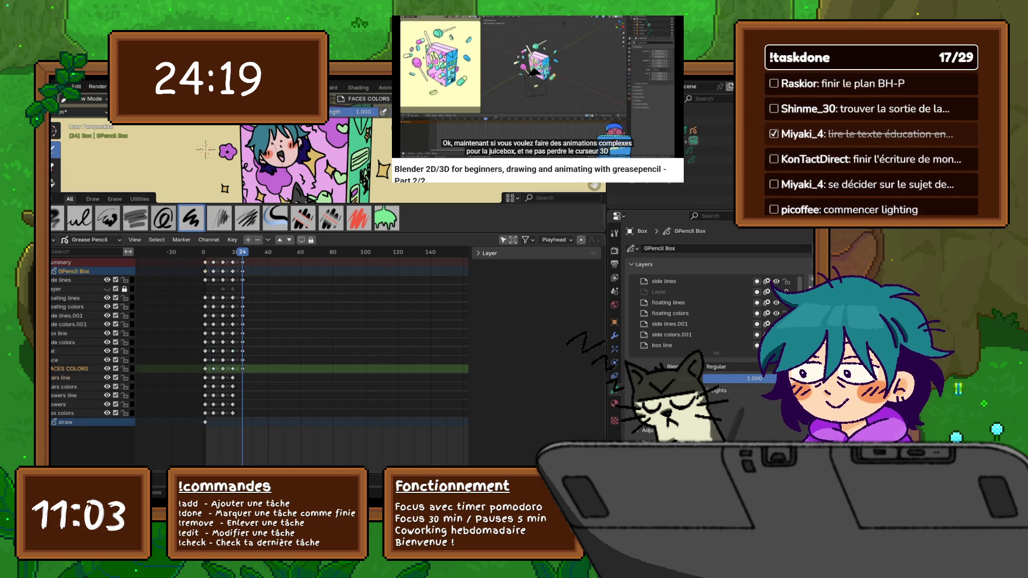
- Paste the keyframes onto stars line, copy them again and paste onto stars colors
{"action": "left_click", "coordinate": [205, 377]}
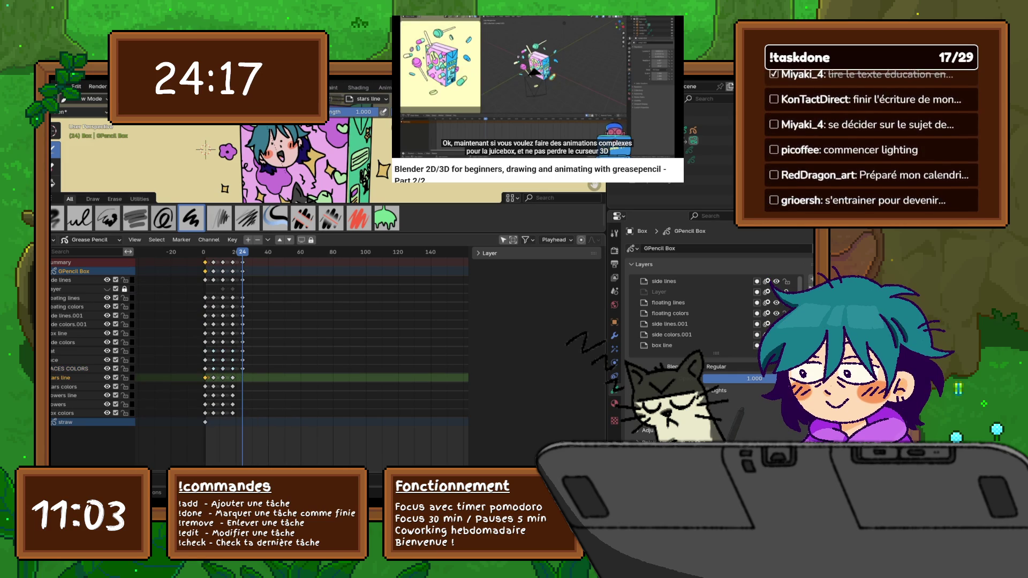
{"action": "right_click", "coordinate": [170, 362]}
{"action": "left_click", "coordinate": [201, 383]}
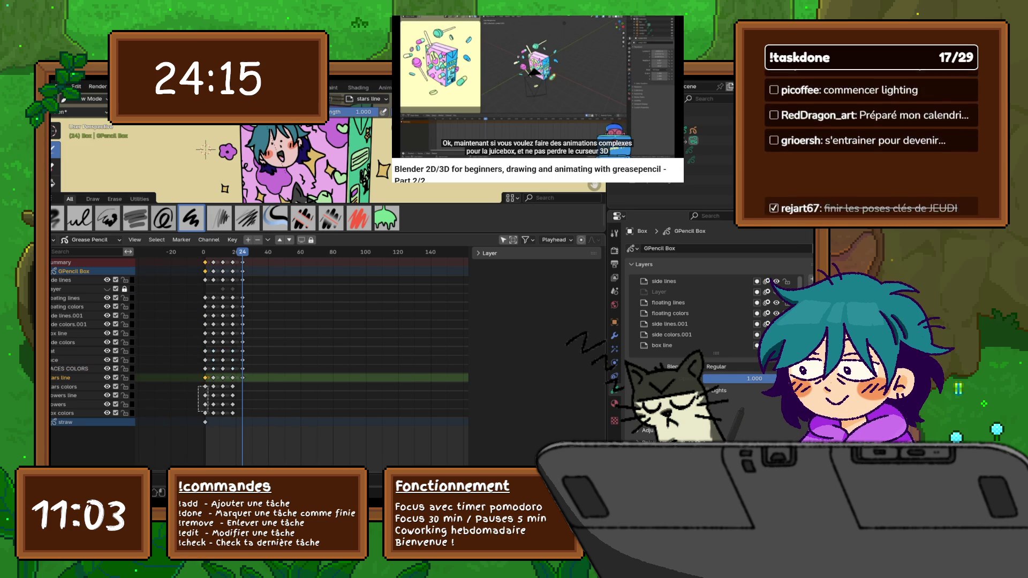
{"action": "right_click", "coordinate": [152, 377]}
{"action": "left_click", "coordinate": [153, 378]}
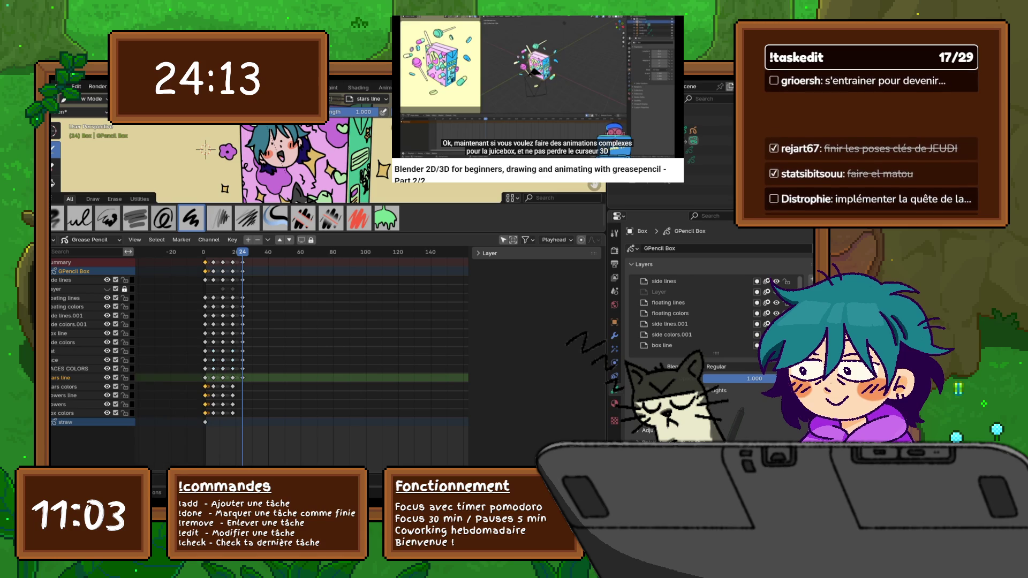
{"action": "right_click", "coordinate": [214, 383]}
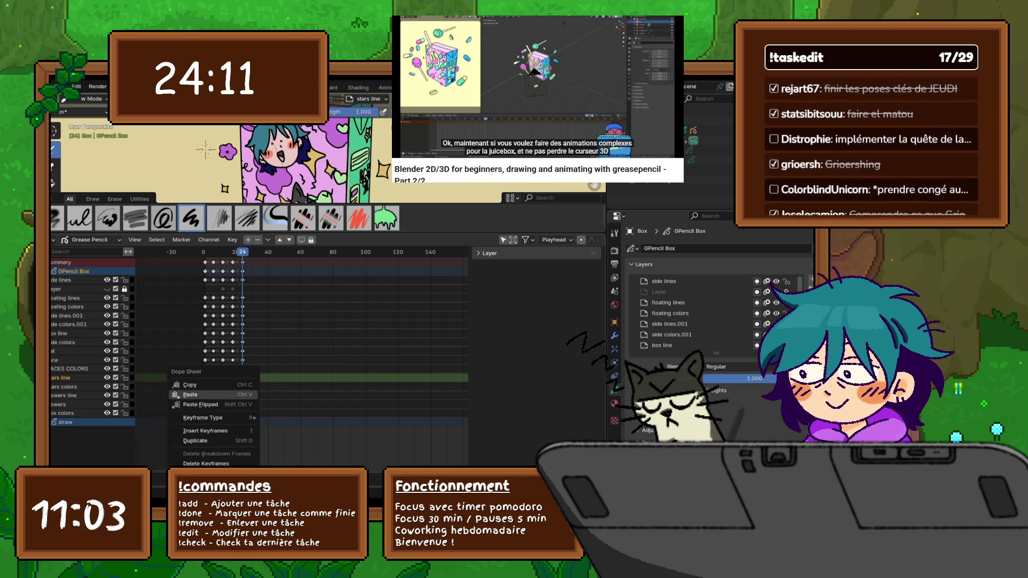
{"action": "left_click", "coordinate": [213, 392]}
{"action": "left_click", "coordinate": [214, 387]}
{"action": "right_click", "coordinate": [214, 387]}
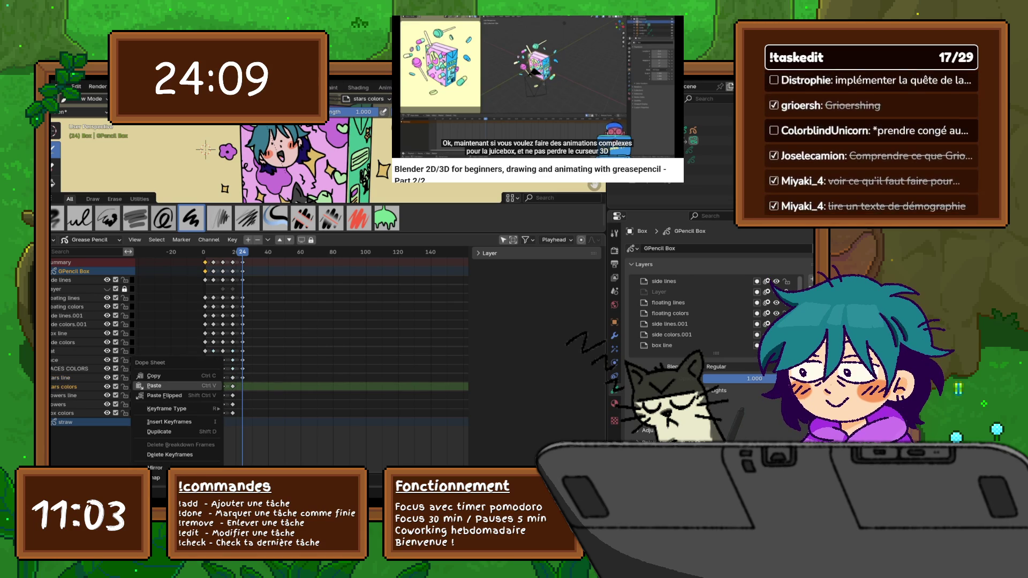
{"action": "left_click", "coordinate": [215, 397]}
{"action": "right_click", "coordinate": [214, 386]}
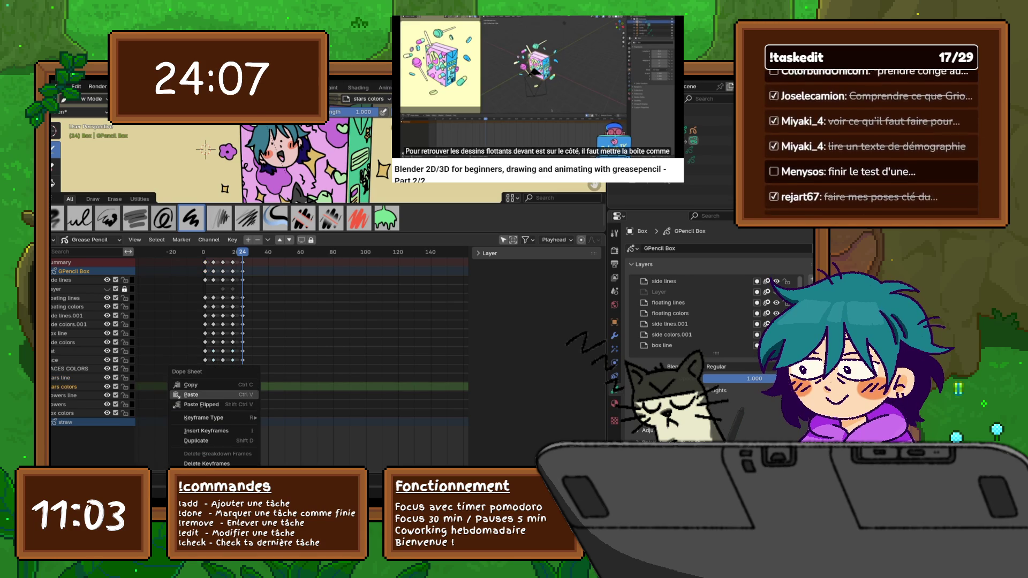
- Paste the copied keyframes onto the flowers line and flowers layers
{"action": "left_click", "coordinate": [214, 396]}
{"action": "right_click", "coordinate": [205, 395]}
{"action": "left_click", "coordinate": [153, 394]}
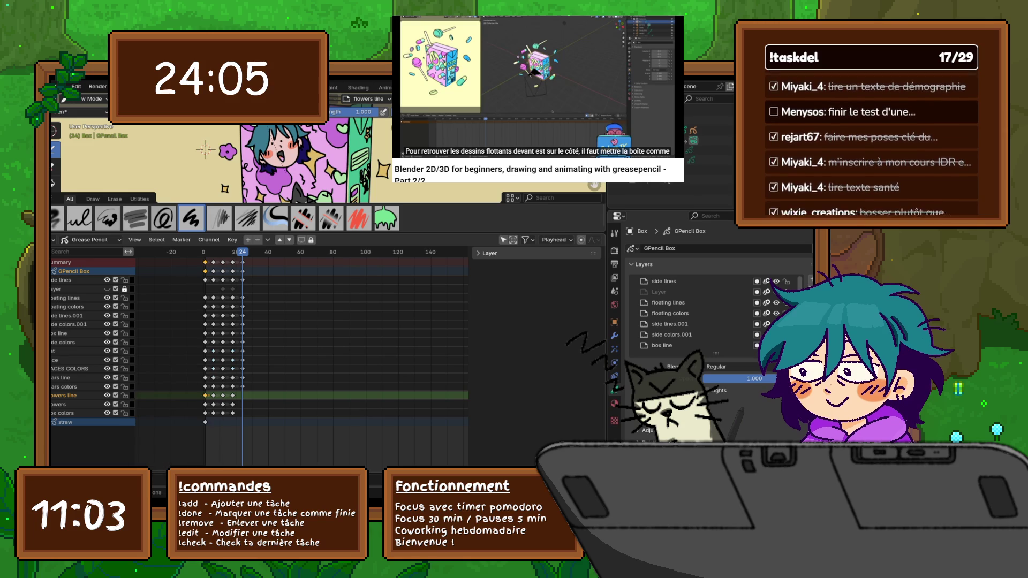
{"action": "right_click", "coordinate": [204, 395]}
{"action": "left_click", "coordinate": [206, 396]}
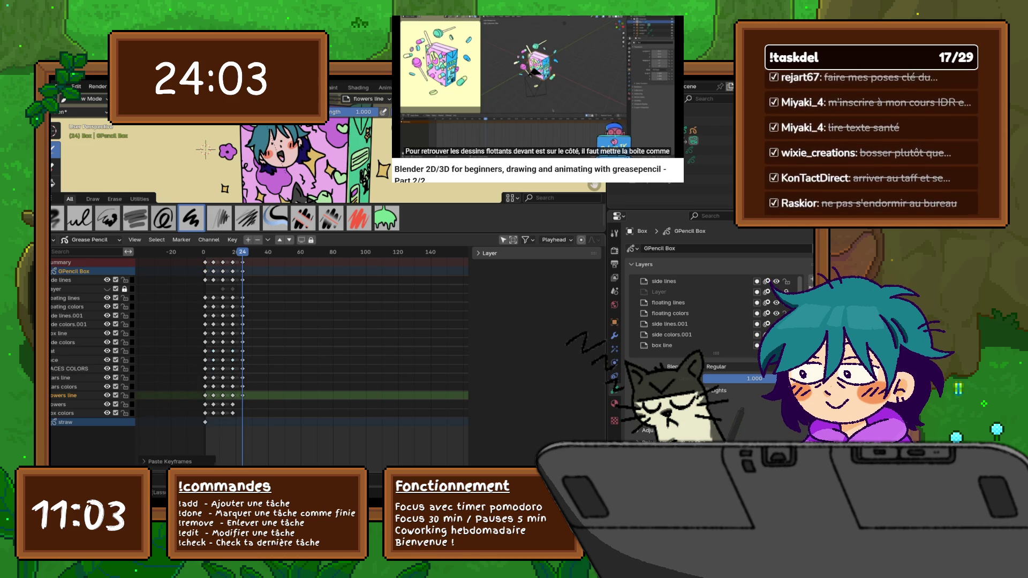
{"action": "right_click", "coordinate": [205, 395]}
{"action": "left_click", "coordinate": [206, 396]}
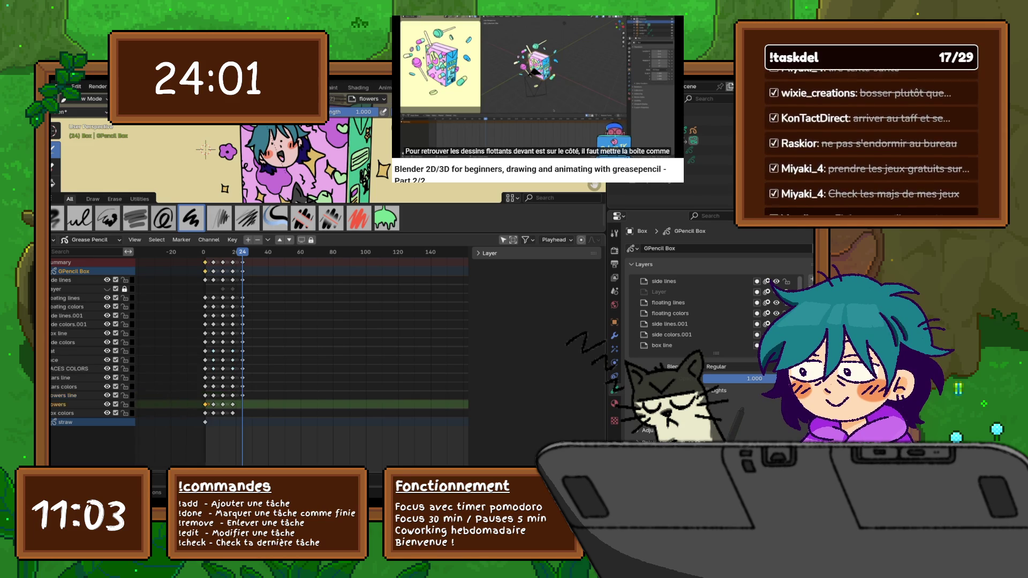
{"action": "left_click", "coordinate": [205, 403]}
{"action": "right_click", "coordinate": [205, 403]}
{"action": "left_click", "coordinate": [205, 404]}
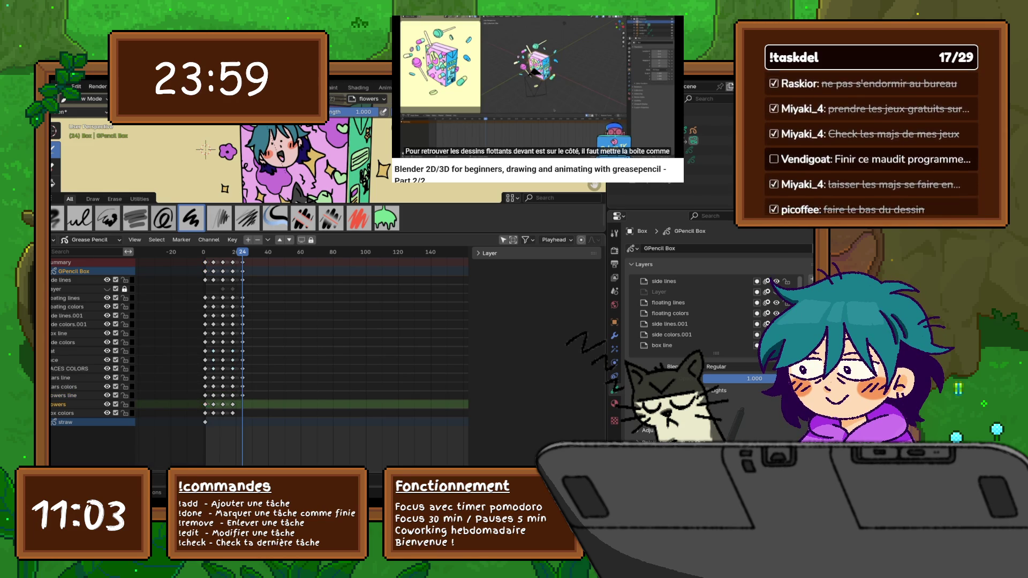
{"action": "right_click", "coordinate": [205, 404]}
{"action": "left_click", "coordinate": [206, 405]}
- Paste the copied keyframes onto the box colors layer
{"action": "left_click", "coordinate": [205, 413]}
{"action": "right_click", "coordinate": [205, 413]}
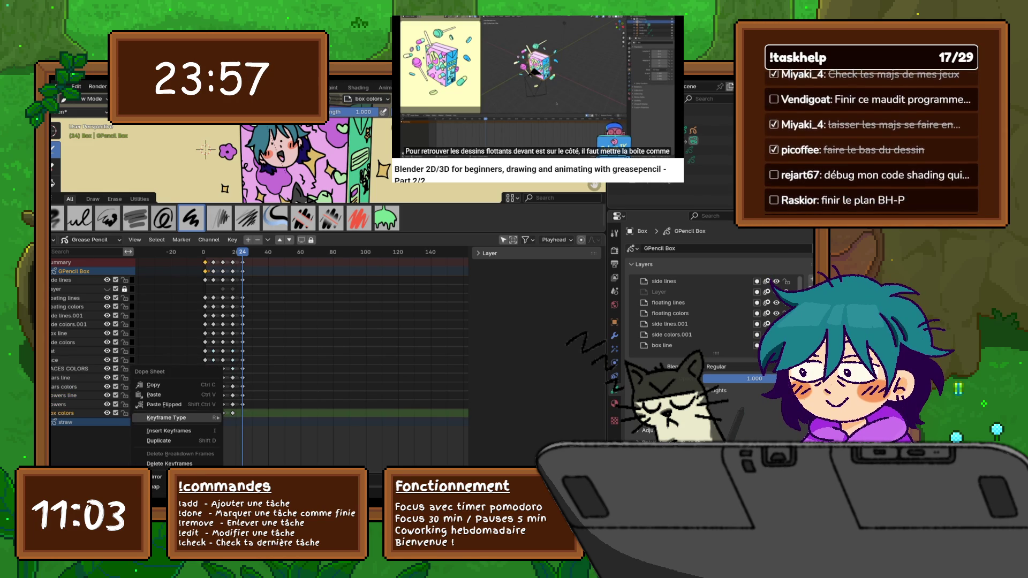
{"action": "left_click", "coordinate": [206, 413]}
{"action": "right_click", "coordinate": [205, 413]}
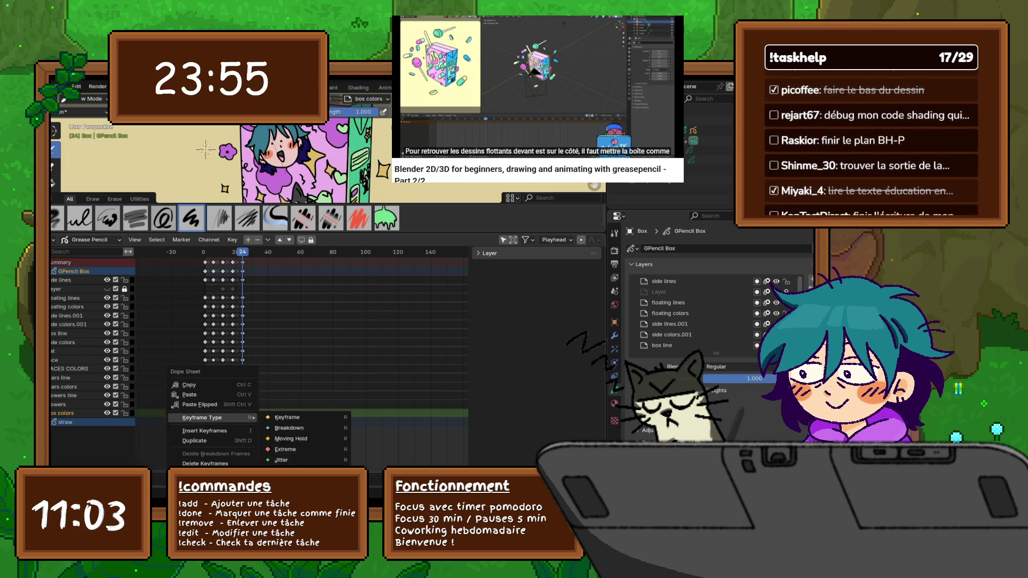
{"action": "left_click", "coordinate": [206, 413]}
- Enlarge the 3D view and switch the bottom keyframe editor to the Timeline
{"action": "left_click_drag", "start_coordinate": [322, 206], "coordinate": [322, 384]}
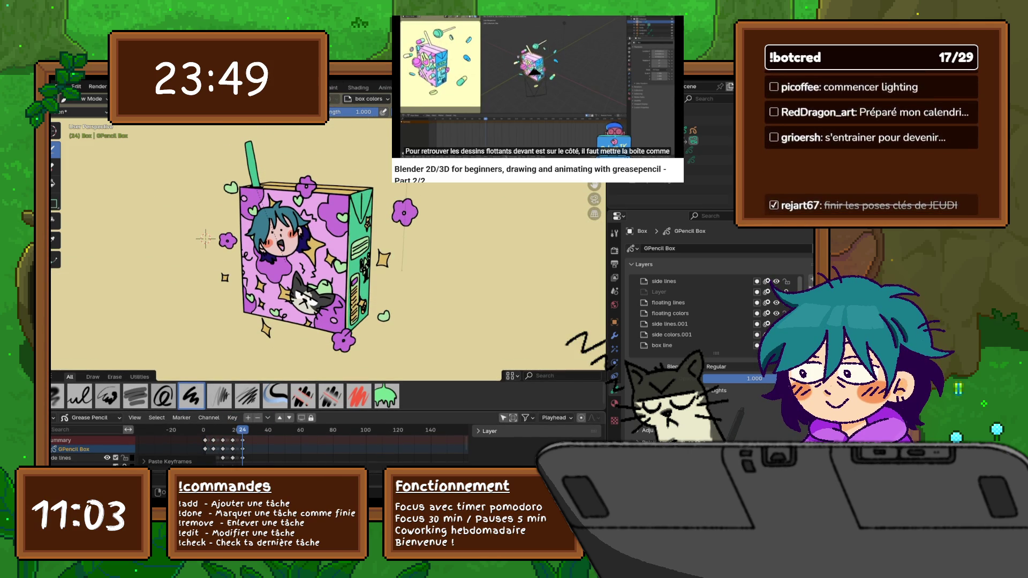
{"action": "left_click", "coordinate": [56, 418]}
{"action": "left_click", "coordinate": [174, 332]}
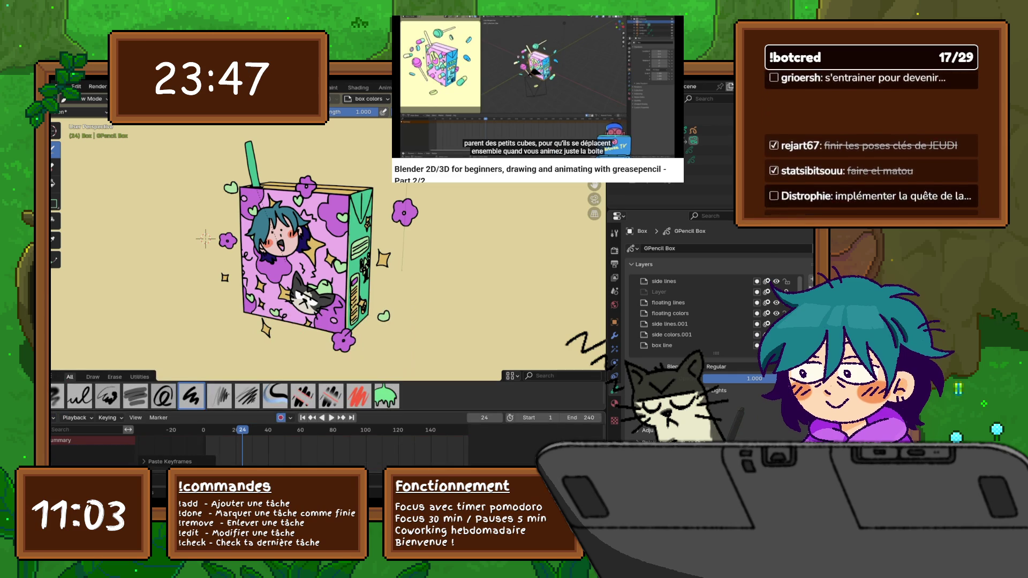
- Play the animation, stop at frame 93, replay from 24, then stop and enlarge the timeline
{"action": "left_click", "coordinate": [331, 418]}
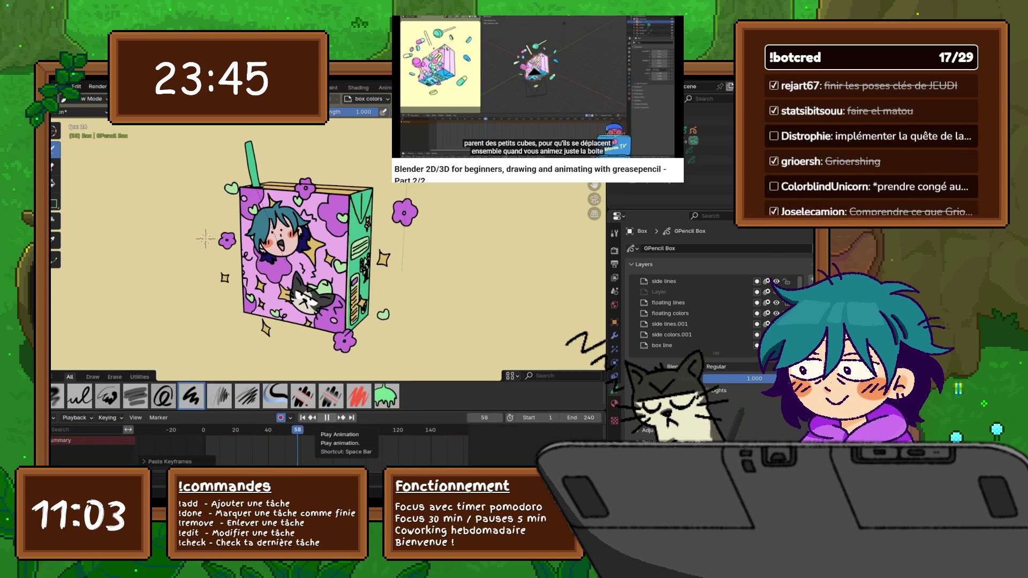
{"action": "left_click", "coordinate": [327, 418]}
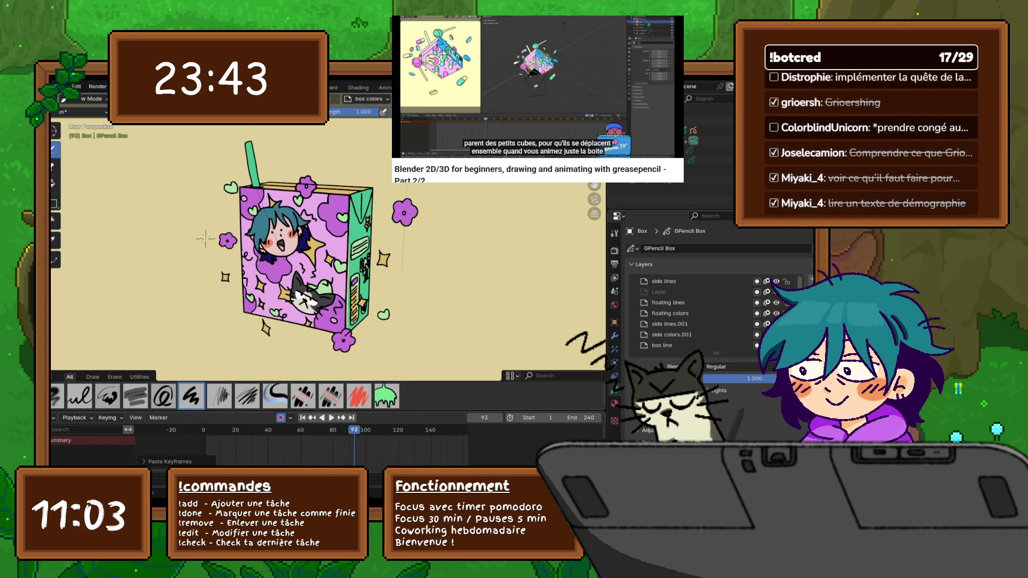
{"action": "key", "text": "space"}
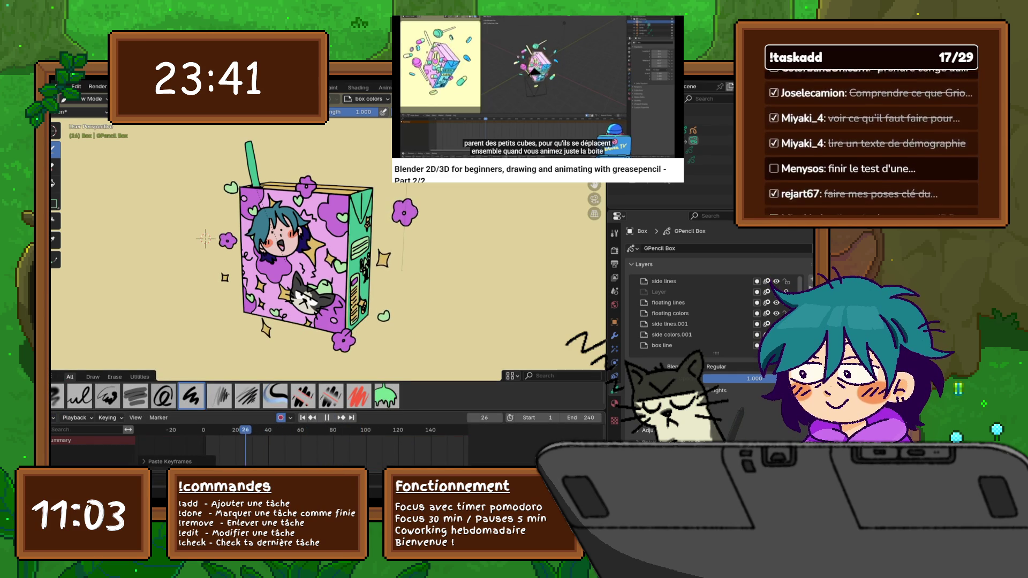
{"action": "key", "text": "Escape"}
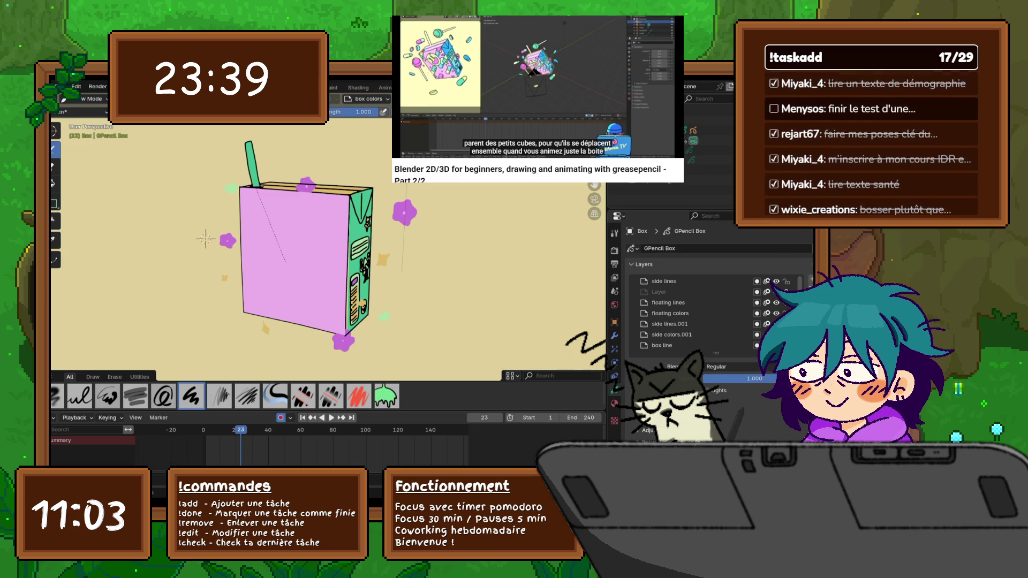
{"action": "left_click_drag", "start_coordinate": [321, 410], "coordinate": [322, 301]}
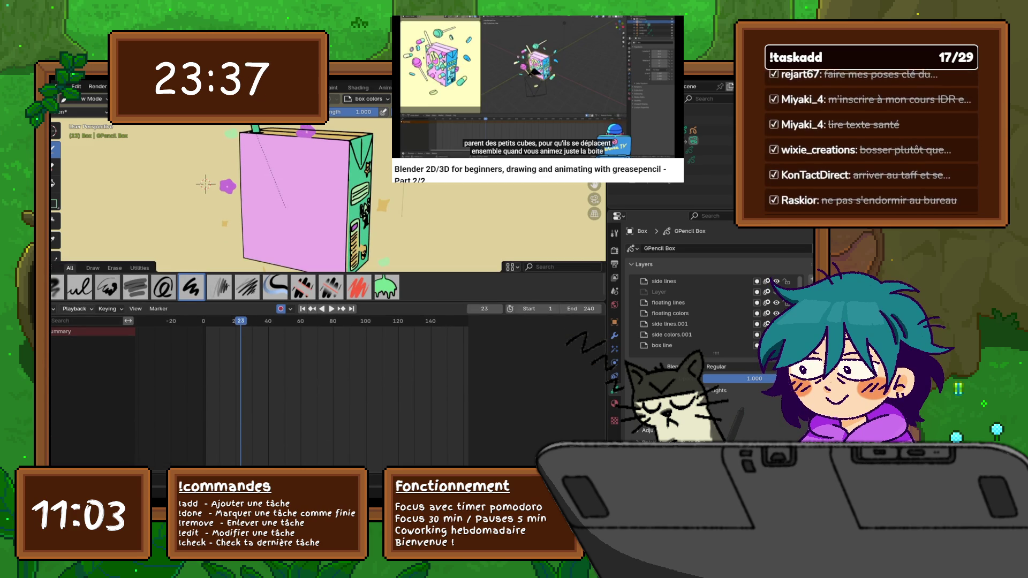
- Switch the editor back to the Grease Pencil Dope Sheet and show the GPencil Box channels
{"action": "left_click", "coordinate": [56, 309]}
{"action": "left_click", "coordinate": [193, 334]}
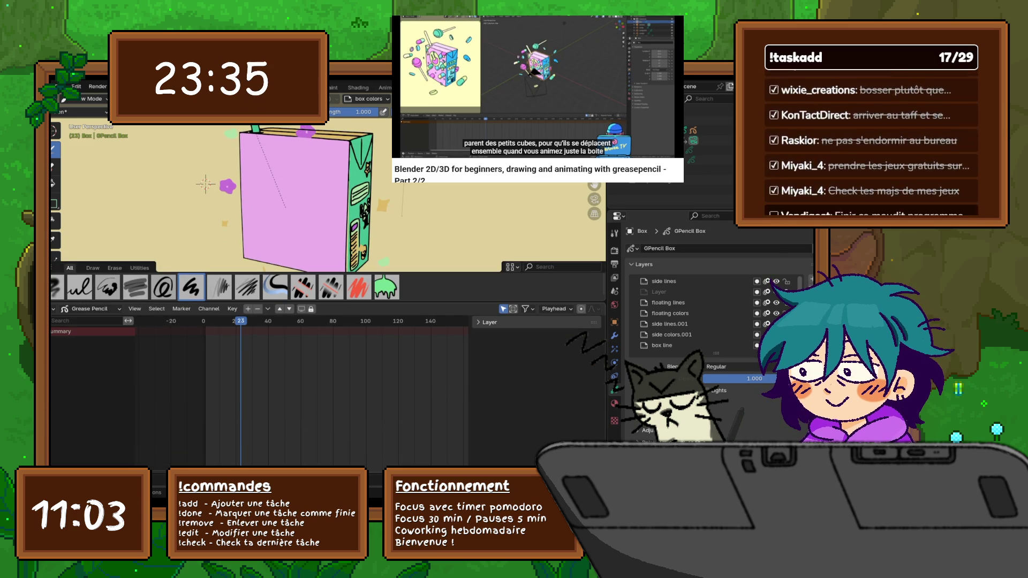
{"action": "left_click", "coordinate": [503, 309]}
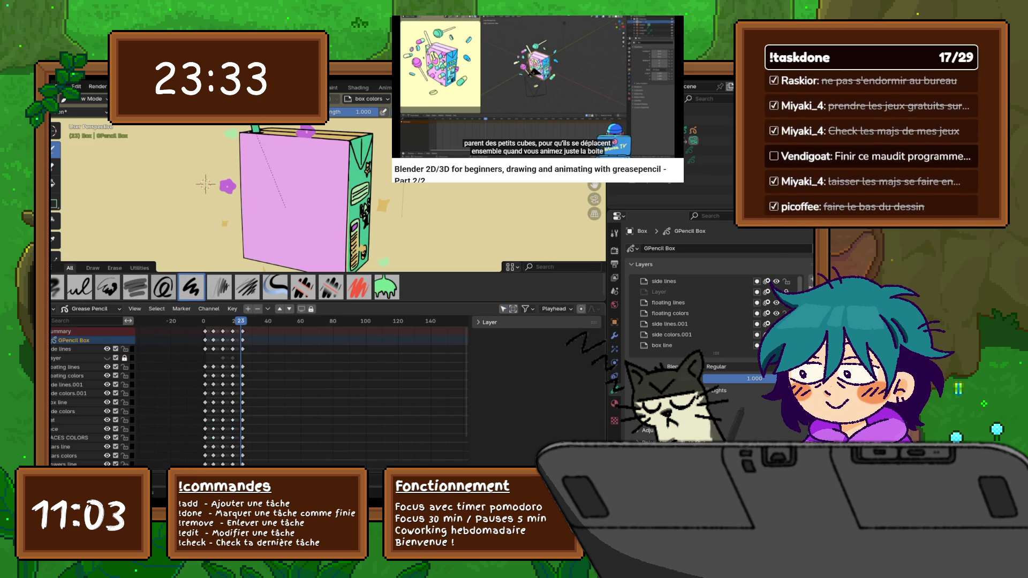
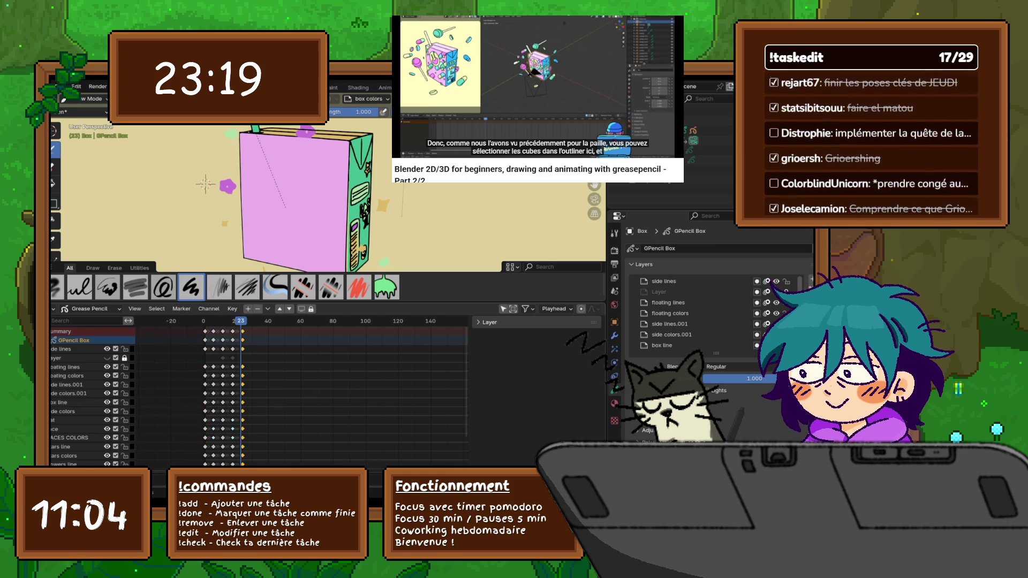
- Paste the copied Box keyframes at the playhead and step between frames 23 and 24 to compare
{"action": "right_click", "coordinate": [193, 340]}
{"action": "left_click", "coordinate": [190, 349]}
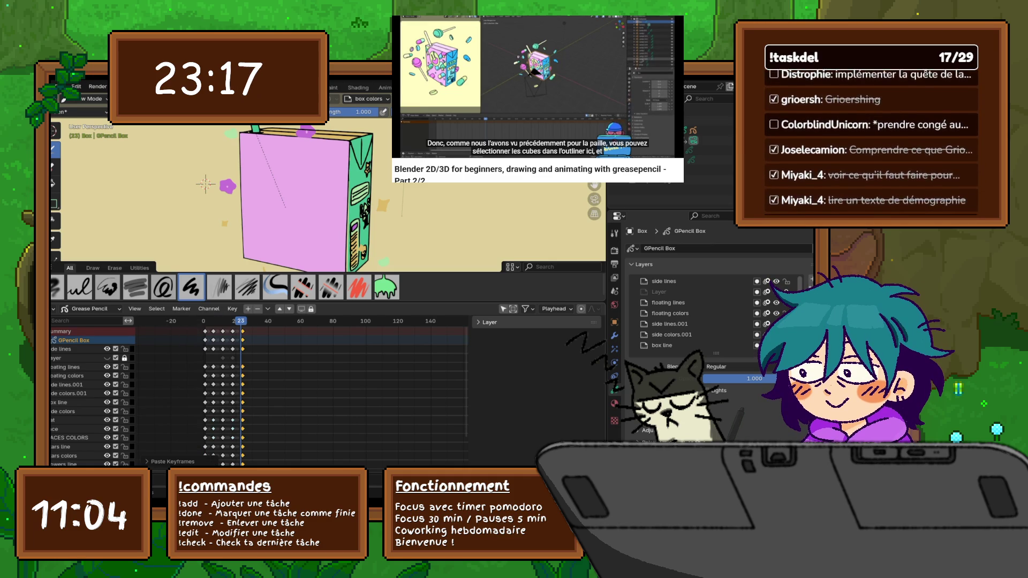
{"action": "key", "text": "Left"}
{"action": "key", "text": "Right"}
{"action": "key", "text": "Left"}
{"action": "key", "text": "Right"}
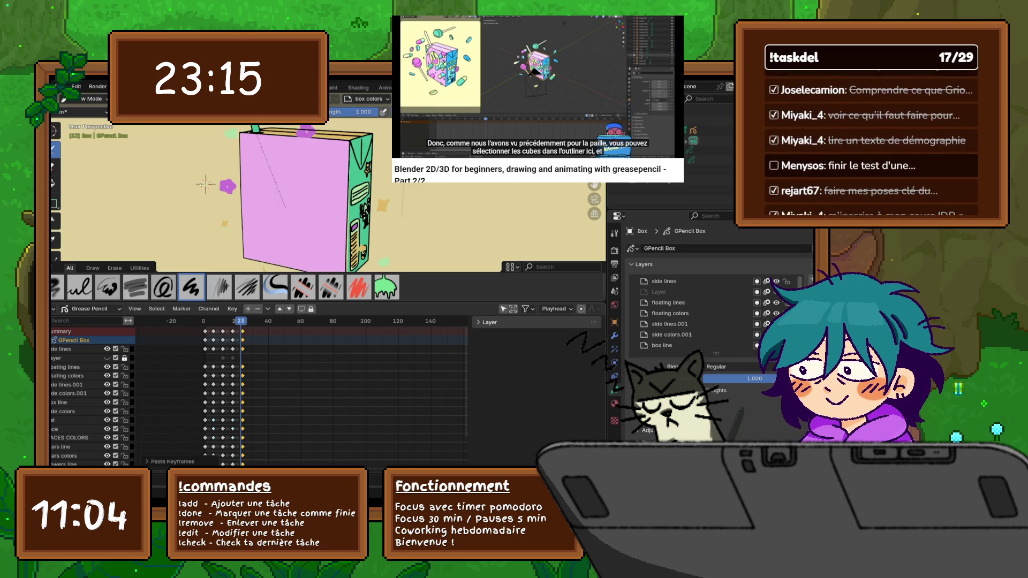
{"action": "key", "text": "Right"}
{"action": "key", "text": "Left"}
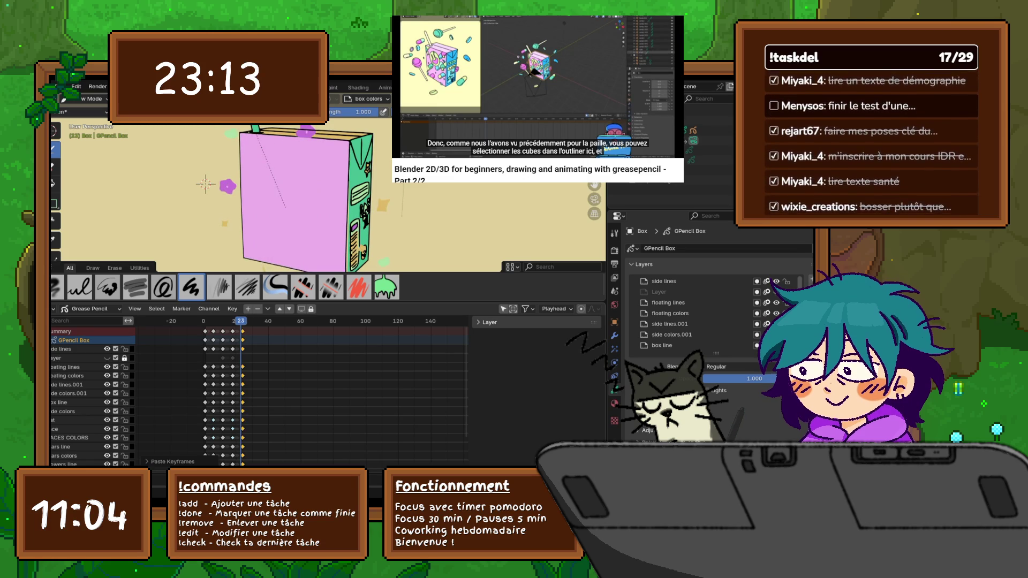
- Paste the keyframes repeatedly at frame 23, checking the drawing against frame 1
{"action": "right_click", "coordinate": [197, 340]}
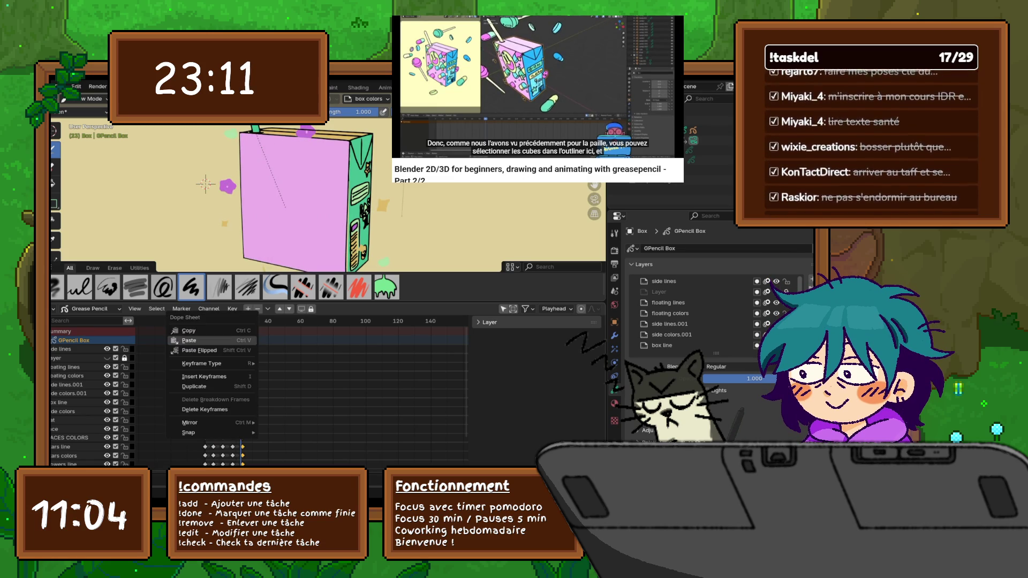
{"action": "left_click", "coordinate": [192, 340]}
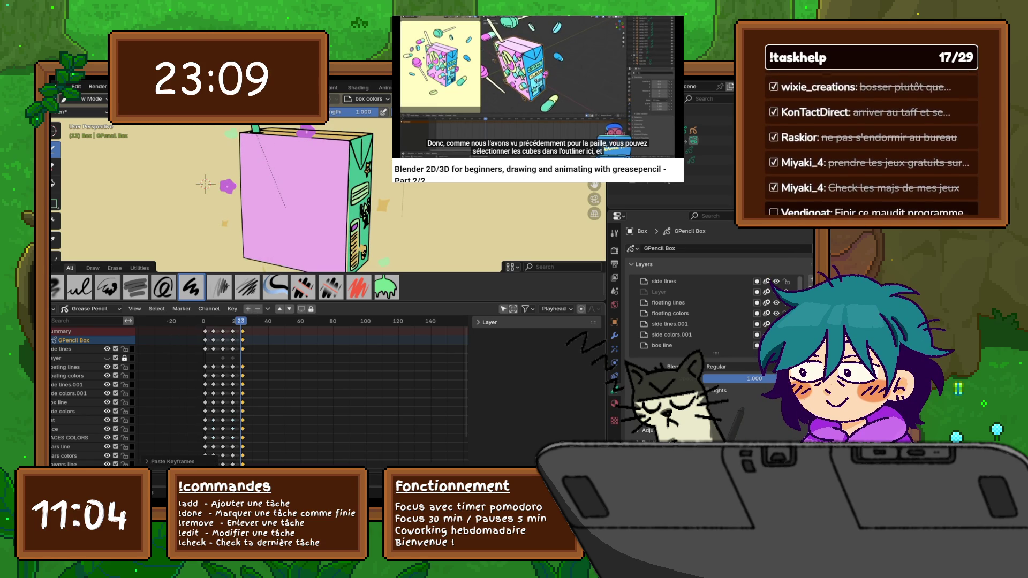
{"action": "right_click", "coordinate": [193, 340]}
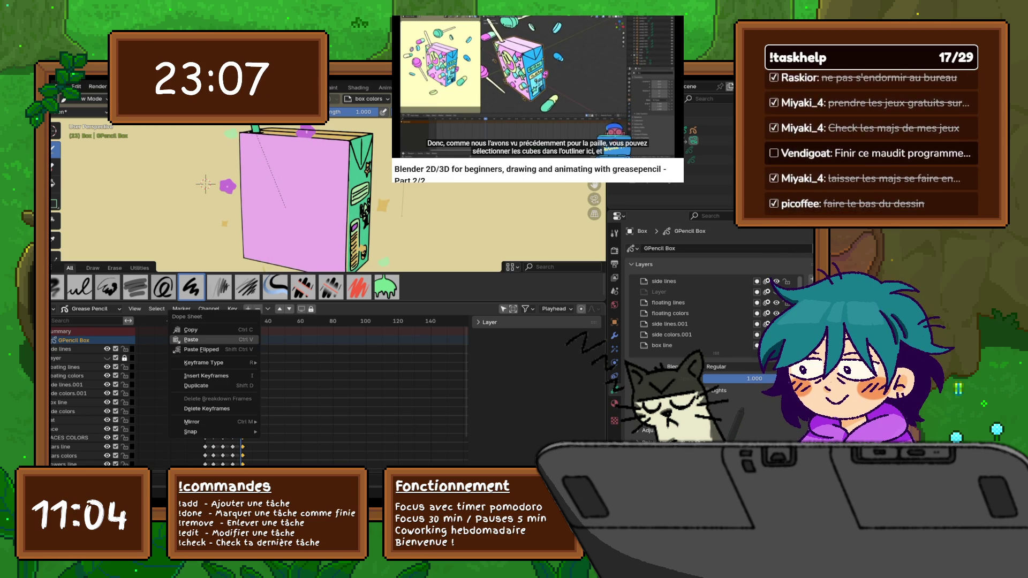
{"action": "left_click", "coordinate": [191, 329]}
{"action": "right_click", "coordinate": [193, 341]}
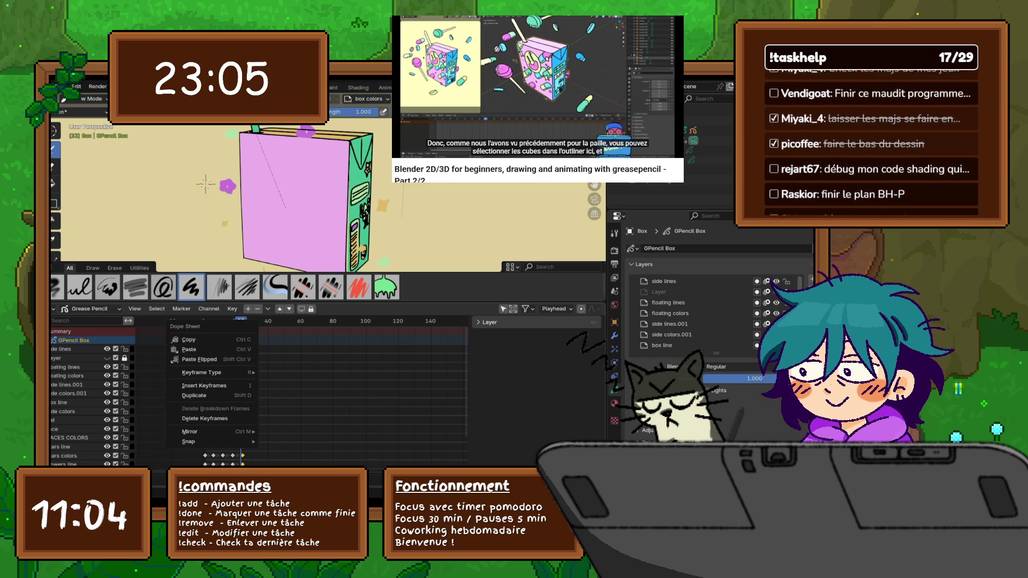
{"action": "left_click", "coordinate": [192, 338]}
{"action": "left_click_drag", "start_coordinate": [240, 320], "coordinate": [204, 320]}
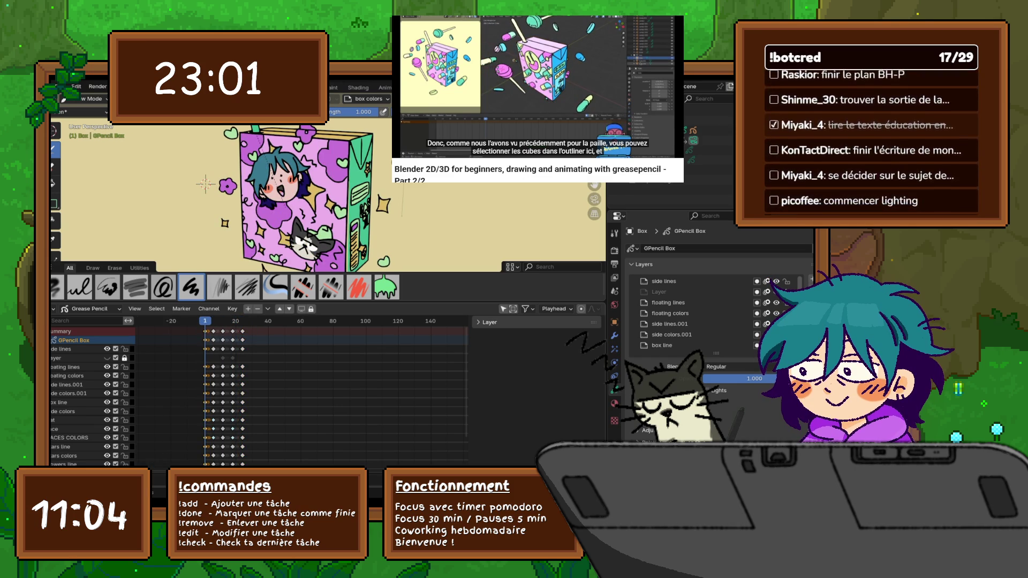
{"action": "left_click_drag", "start_coordinate": [204, 320], "coordinate": [241, 321]}
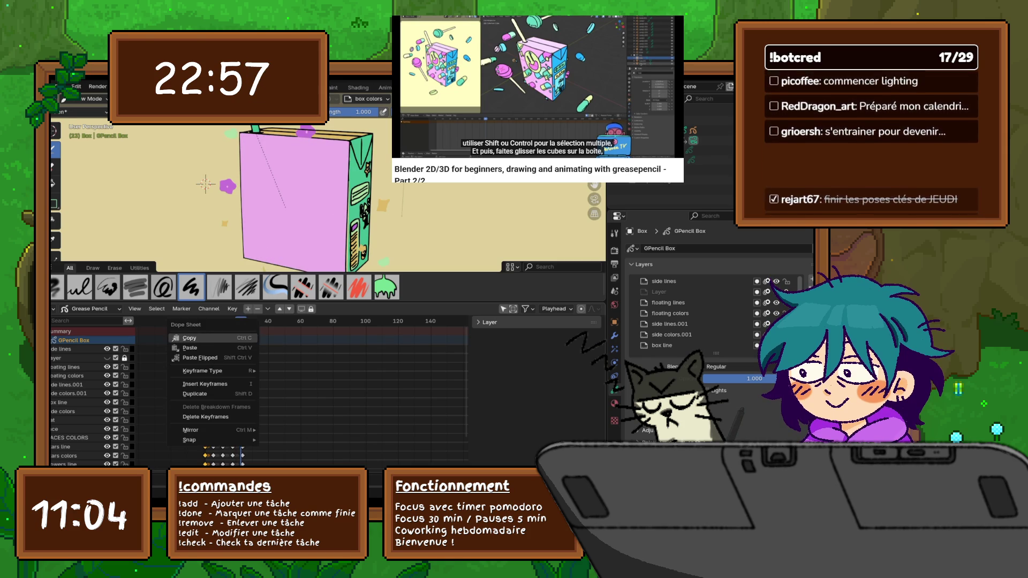
{"action": "key", "text": "ctrl+v"}
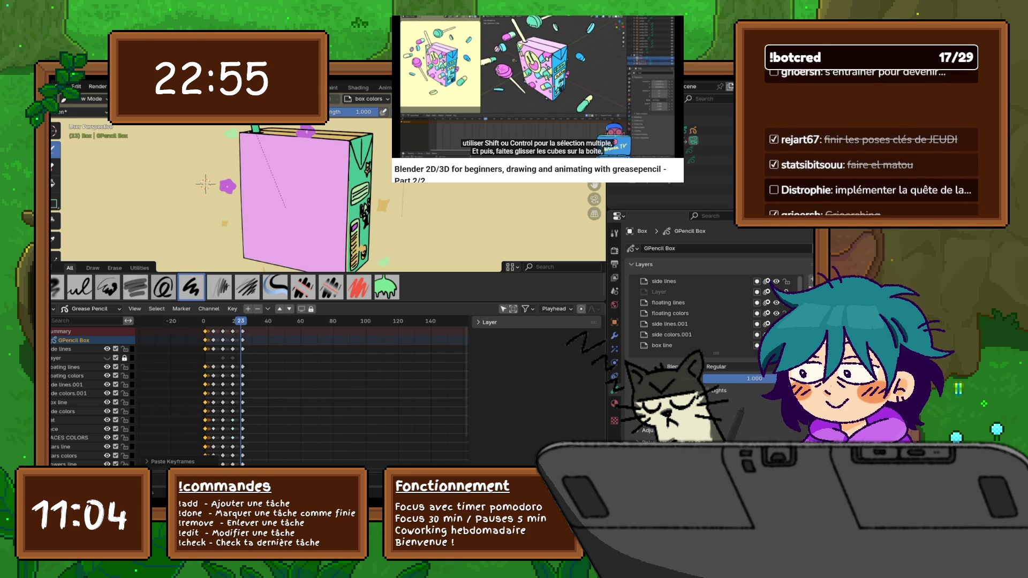
- Delete the frame-23 keyframes so the box drawing returns, then play from frame 12
{"action": "right_click", "coordinate": [193, 330]}
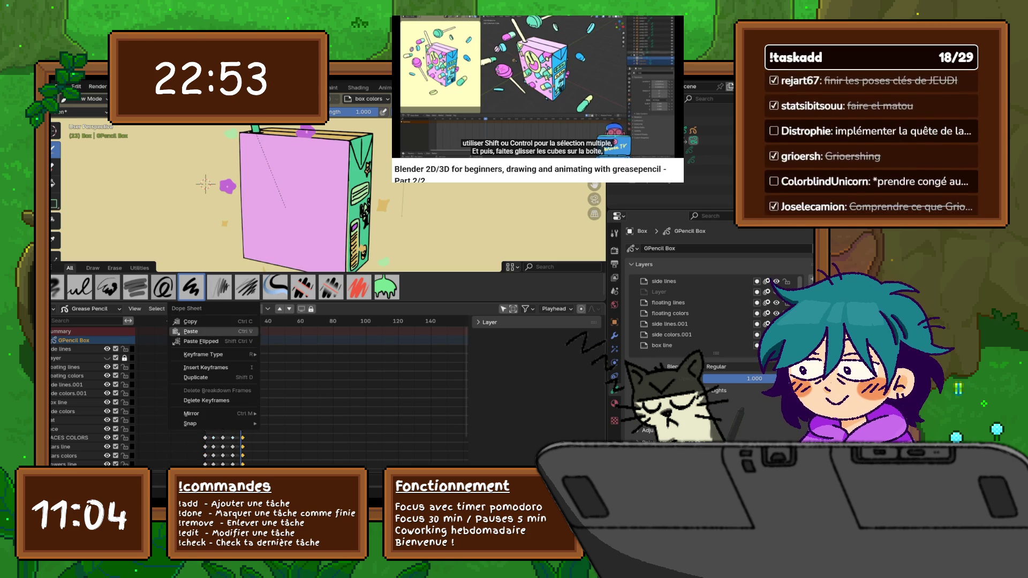
{"action": "left_click", "coordinate": [207, 400]}
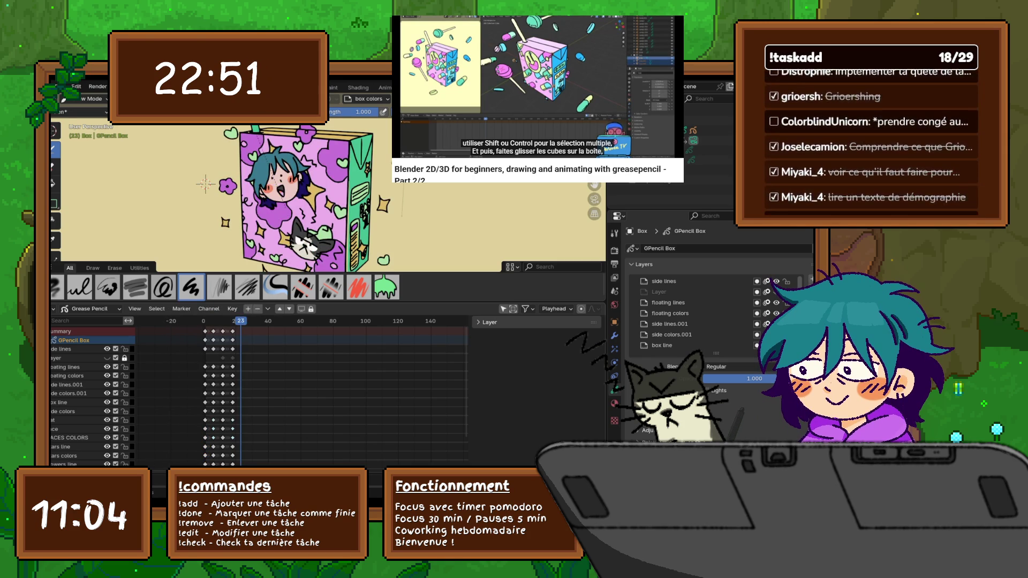
{"action": "key", "text": "Down"}
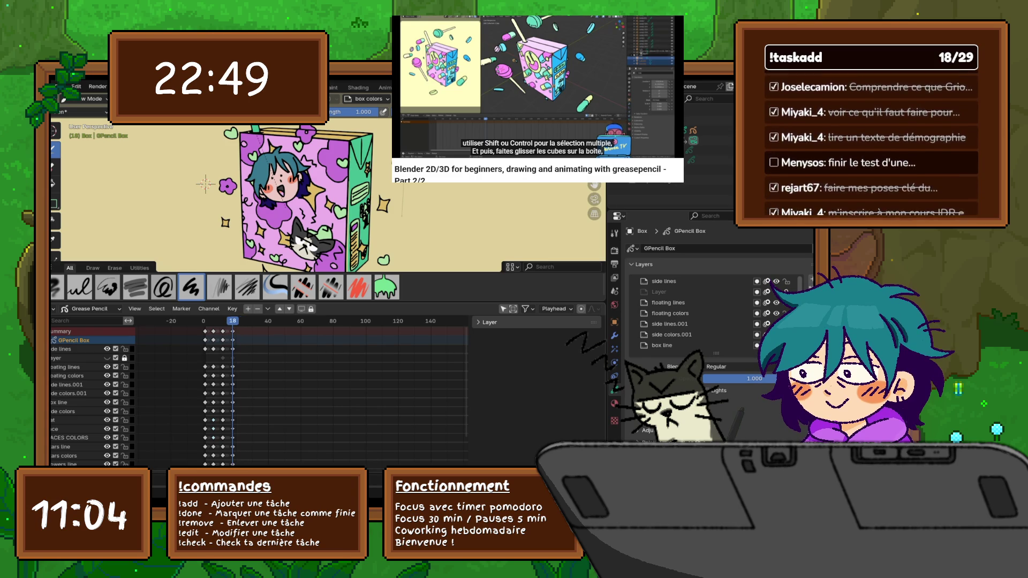
{"action": "key", "text": "Left"}
{"action": "key", "text": "Left"}
{"action": "key", "text": "Left"}
{"action": "key", "text": "Left"}
{"action": "key", "text": "Left"}
{"action": "key", "text": "Left"}
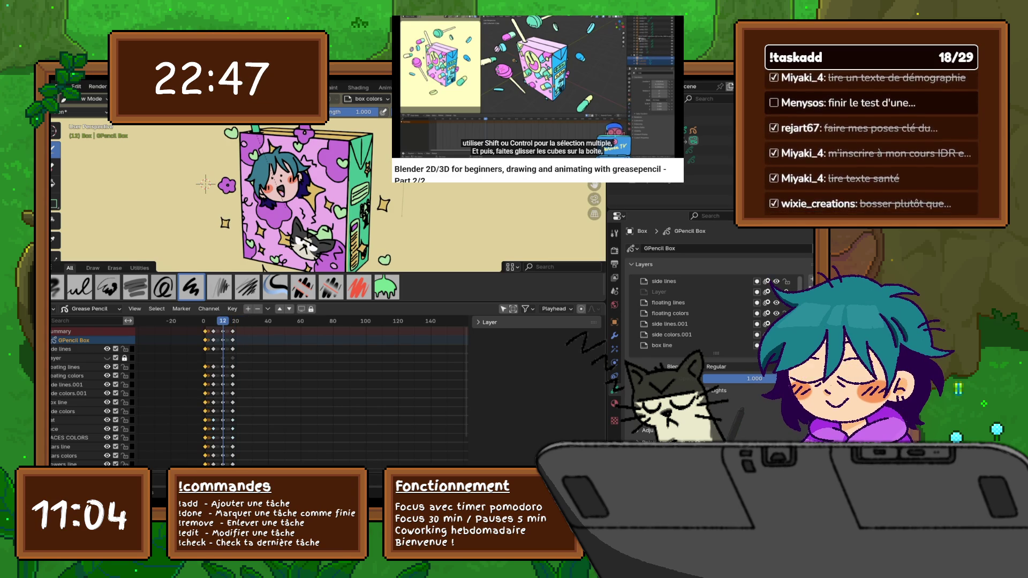
{"action": "right_click", "coordinate": [175, 321]}
{"action": "key", "text": "Escape"}
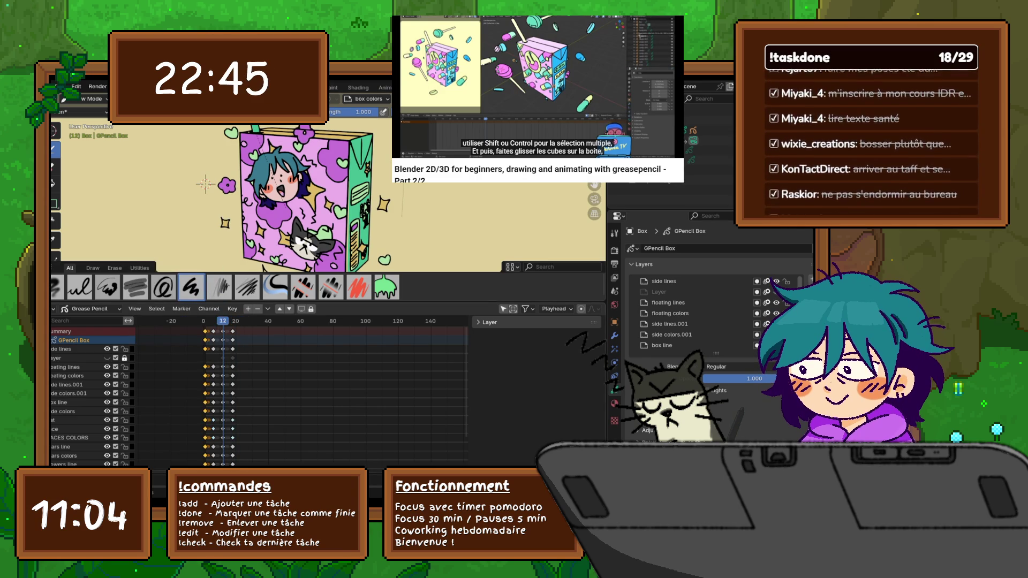
{"action": "key", "text": "space"}
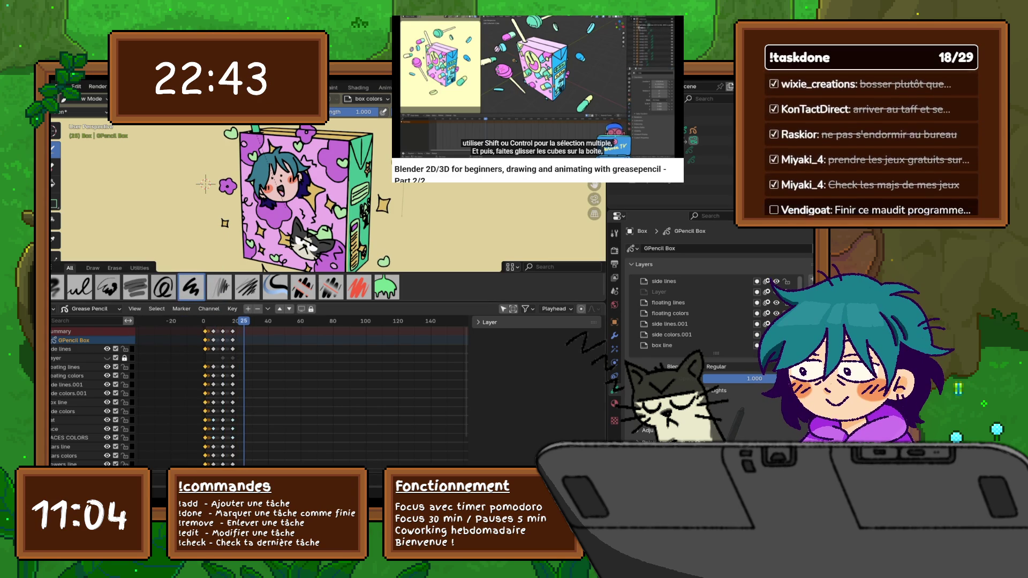
- Paste the keyframes twice at frame 24 and make the side lines layer active
{"action": "key", "text": "Left"}
{"action": "right_click", "coordinate": [174, 313]}
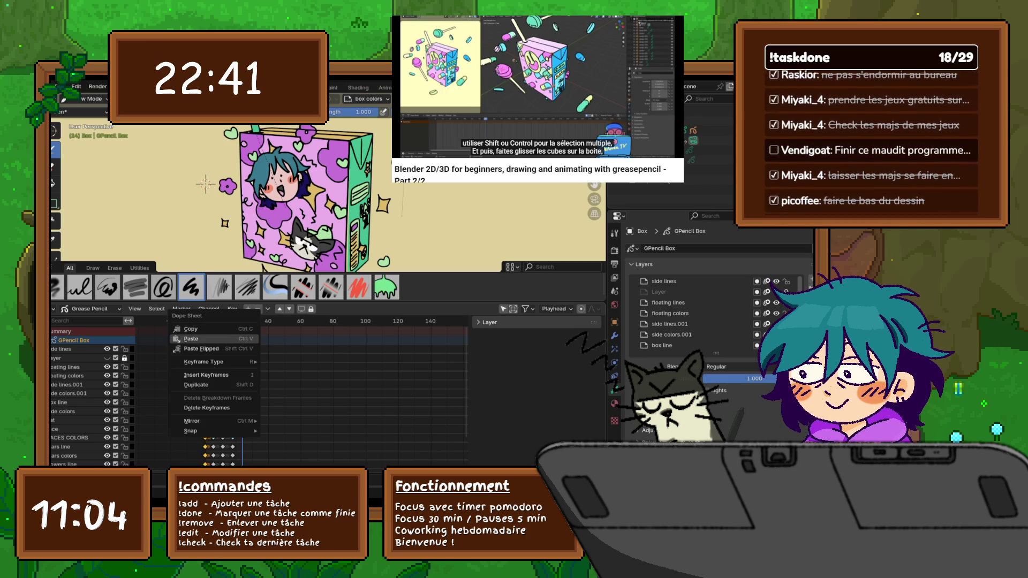
{"action": "left_click", "coordinate": [201, 334]}
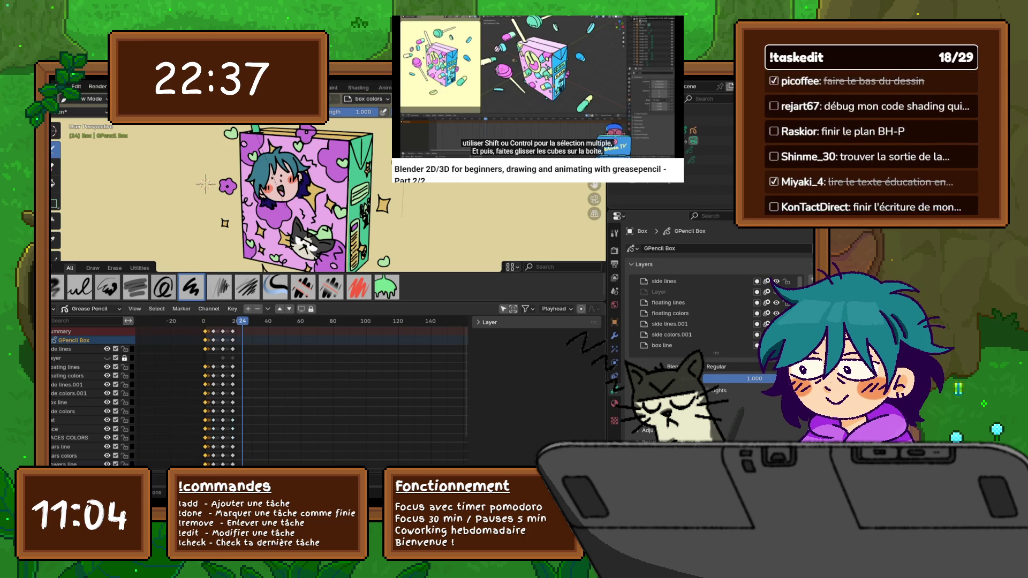
{"action": "right_click", "coordinate": [174, 314]}
{"action": "left_click", "coordinate": [200, 334]}
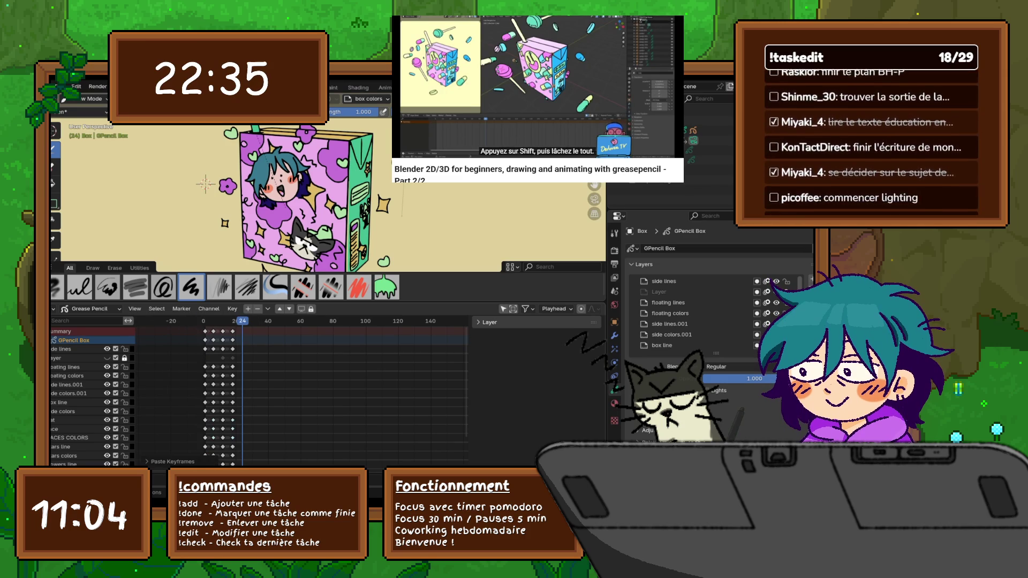
{"action": "left_click", "coordinate": [664, 281]}
{"action": "right_click", "coordinate": [173, 348]}
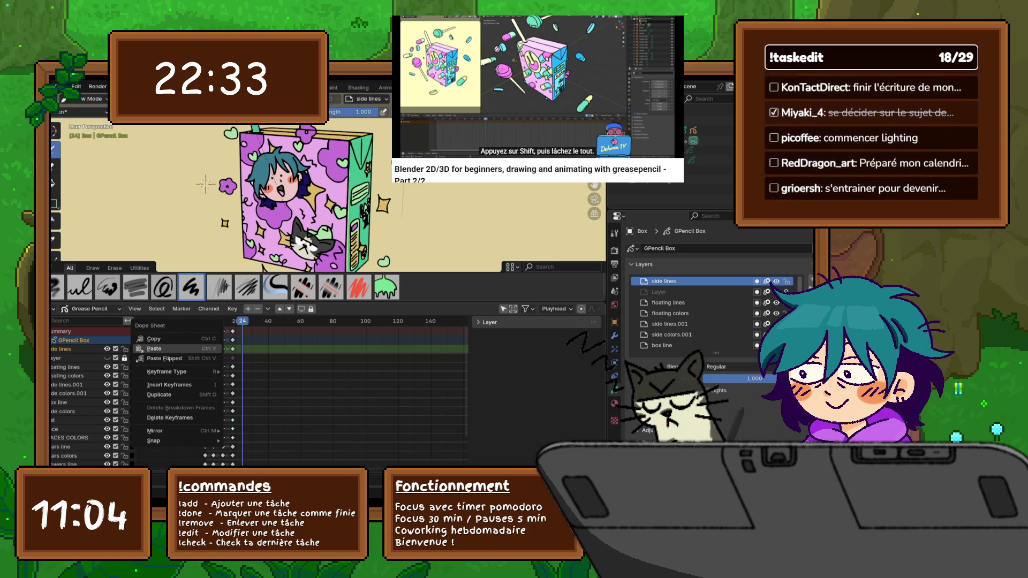
- Paste frame-24 keyframes into the side lines and floating lines layers
{"action": "left_click", "coordinate": [168, 339]}
{"action": "right_click", "coordinate": [201, 350]}
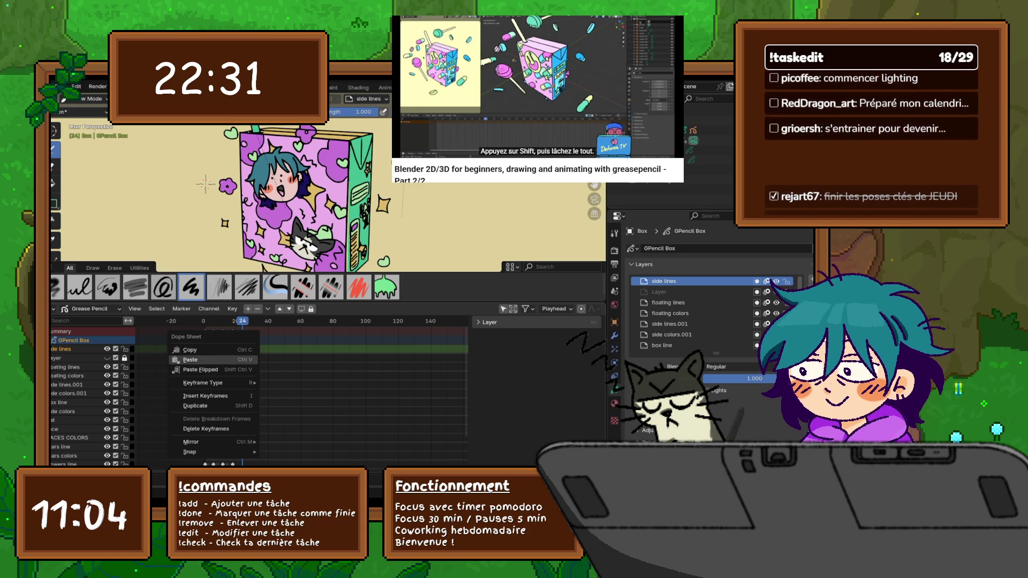
{"action": "left_click", "coordinate": [190, 359]}
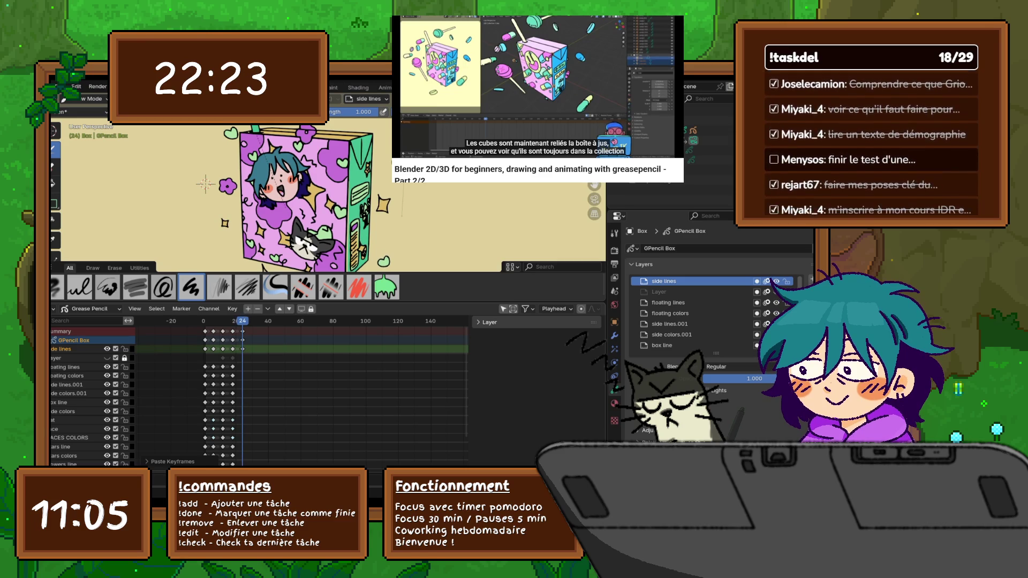
{"action": "left_click", "coordinate": [667, 302]}
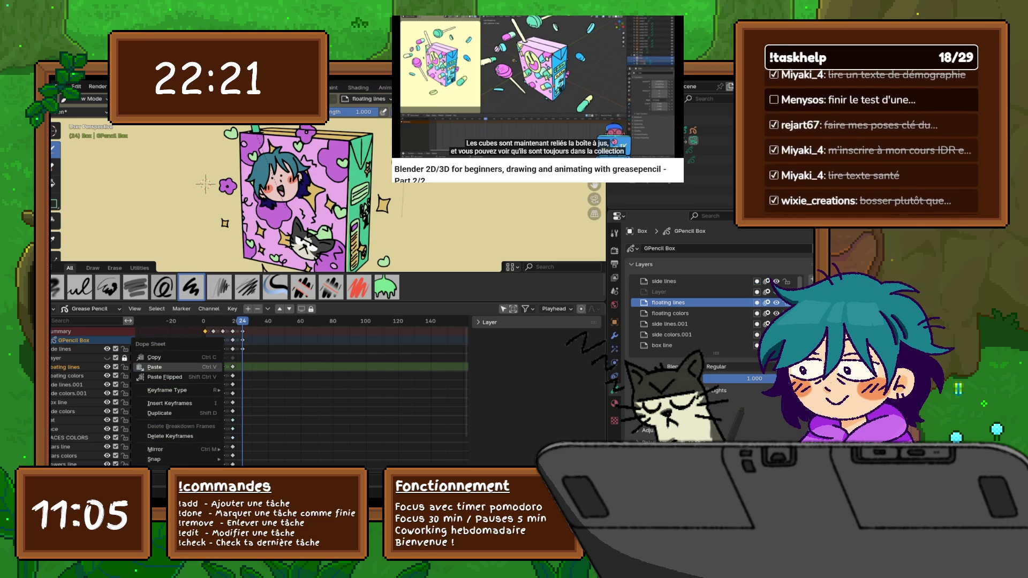
{"action": "right_click", "coordinate": [193, 366]}
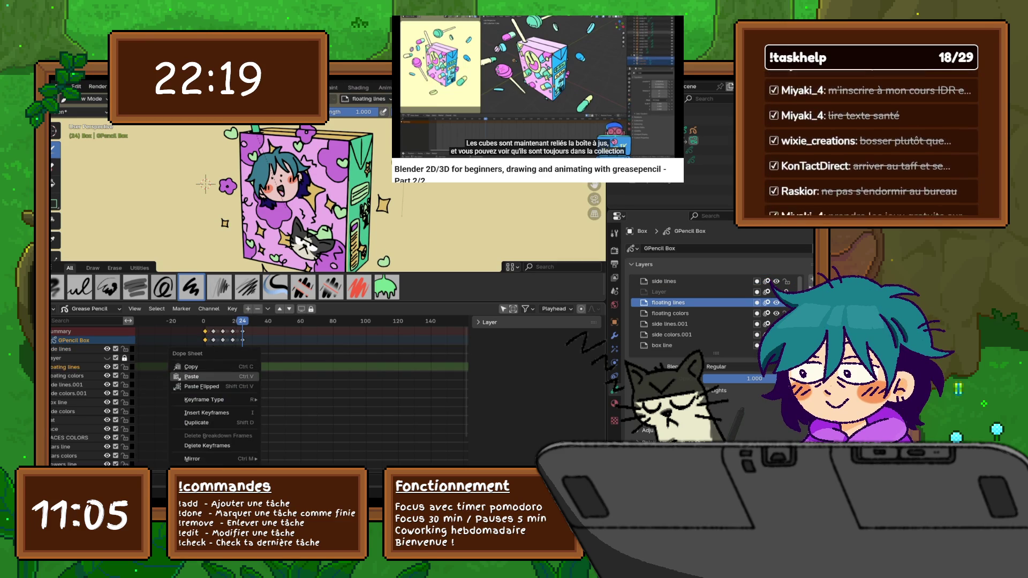
{"action": "left_click", "coordinate": [193, 377]}
- Toggle floating colors visibility, paste frame-24 keyframes into it, and move to side lines.001
{"action": "left_click", "coordinate": [775, 312]}
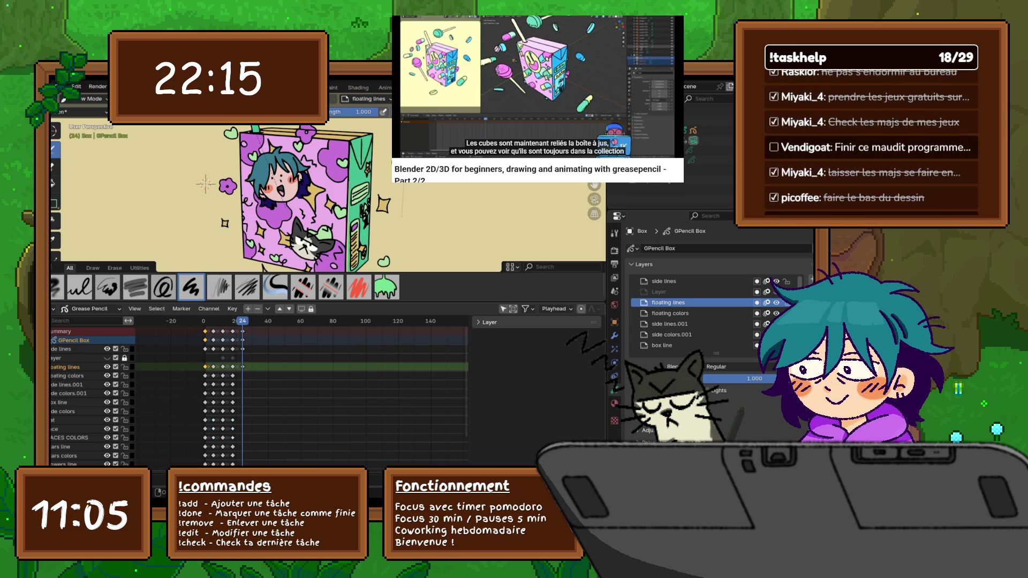
{"action": "left_click", "coordinate": [776, 313]}
{"action": "left_click", "coordinate": [669, 312]}
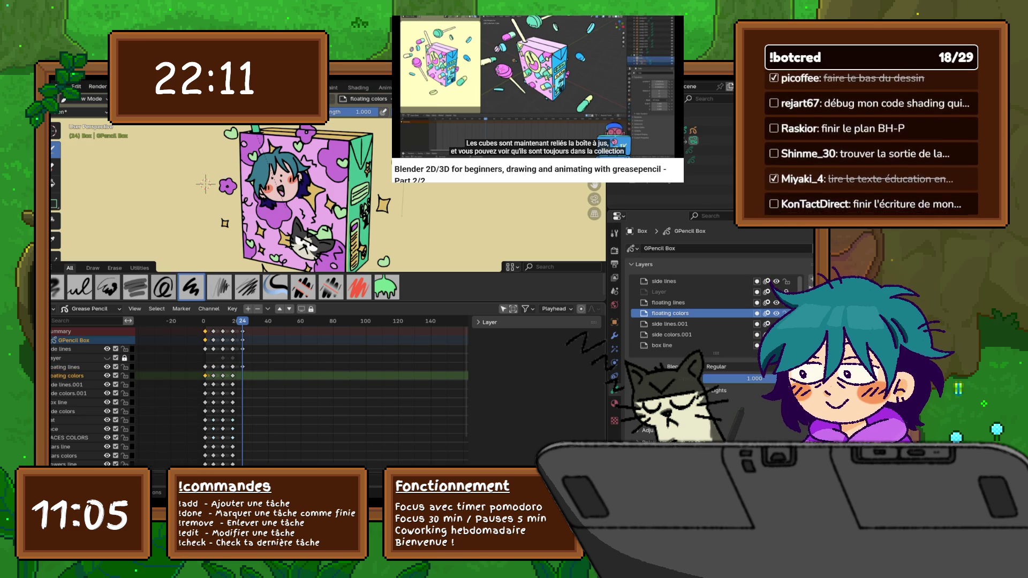
{"action": "right_click", "coordinate": [213, 373]}
{"action": "left_click", "coordinate": [212, 385]}
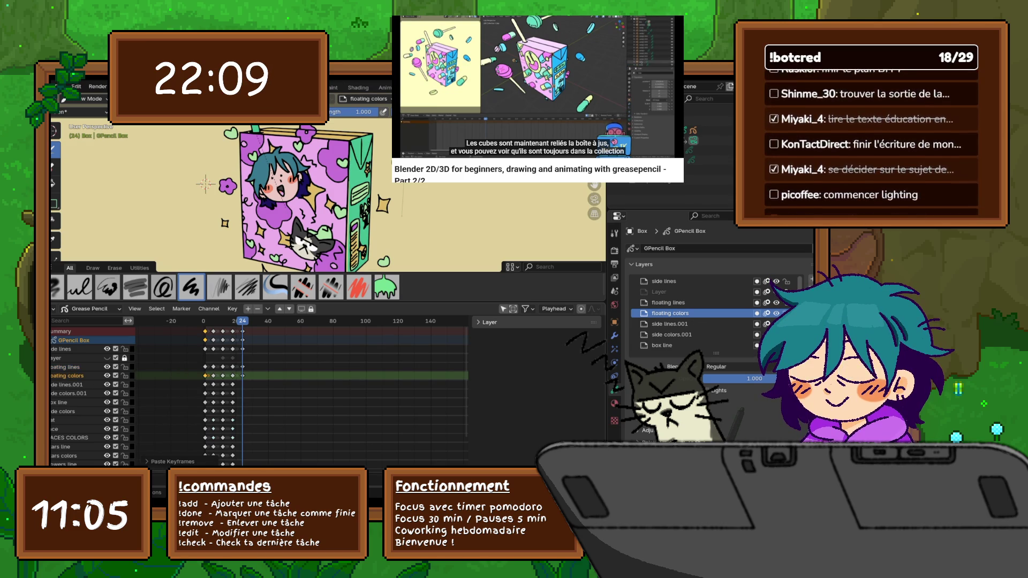
{"action": "key", "text": "Left"}
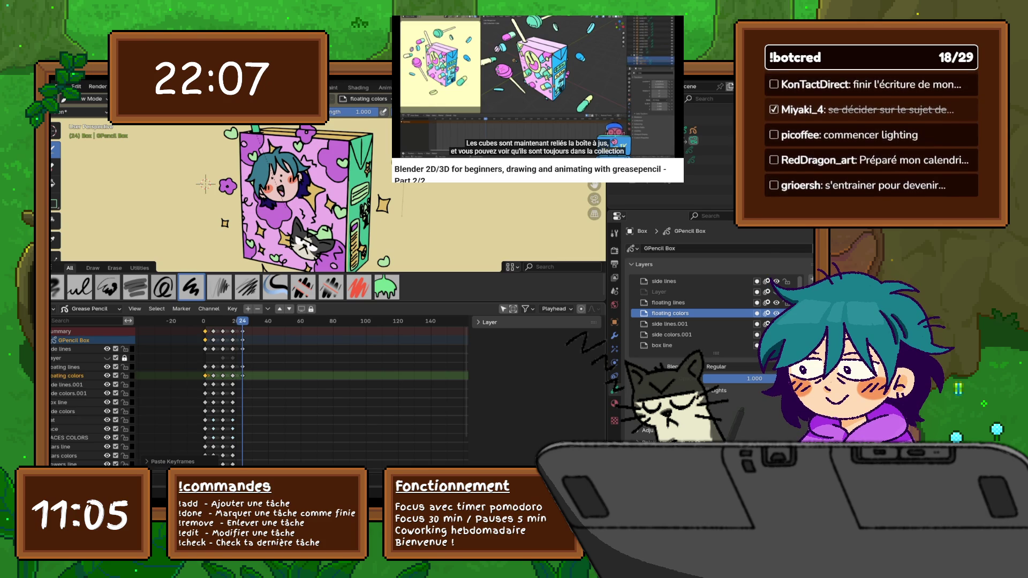
{"action": "key", "text": "Right"}
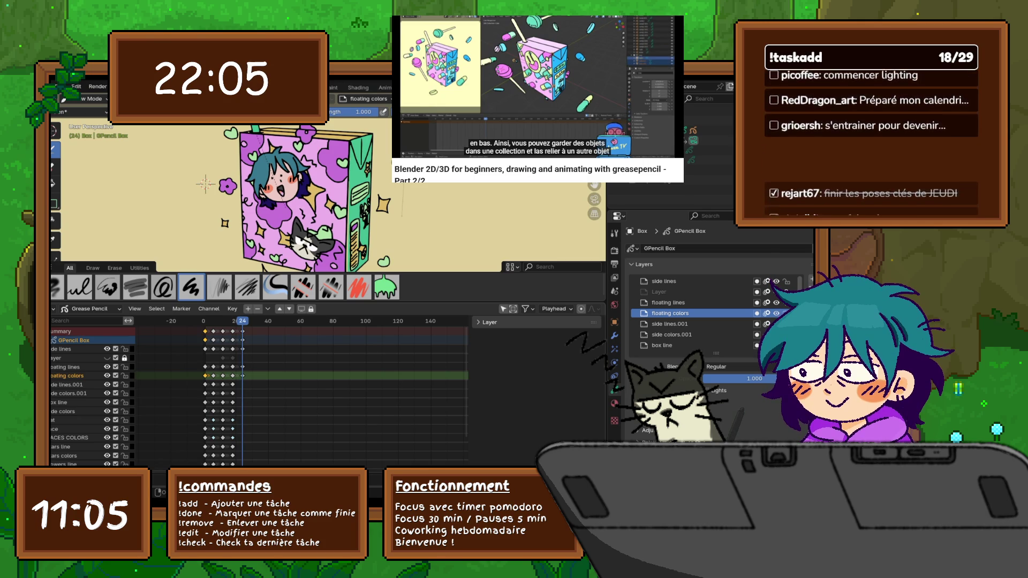
{"action": "key", "text": "Down"}
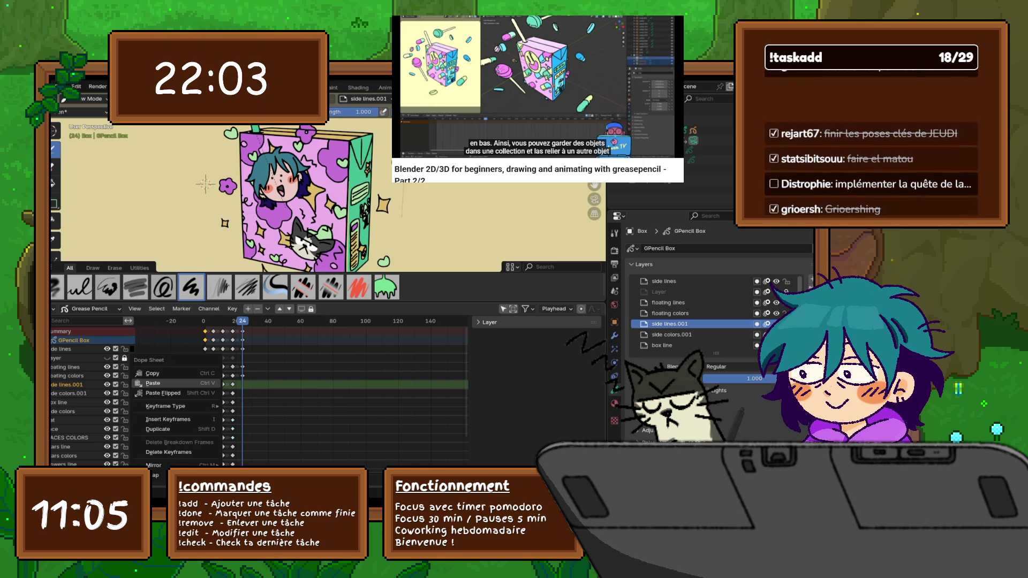
- Paste frame-24 keyframes into the side colors.001 and box line layers
{"action": "right_click", "coordinate": [209, 384]}
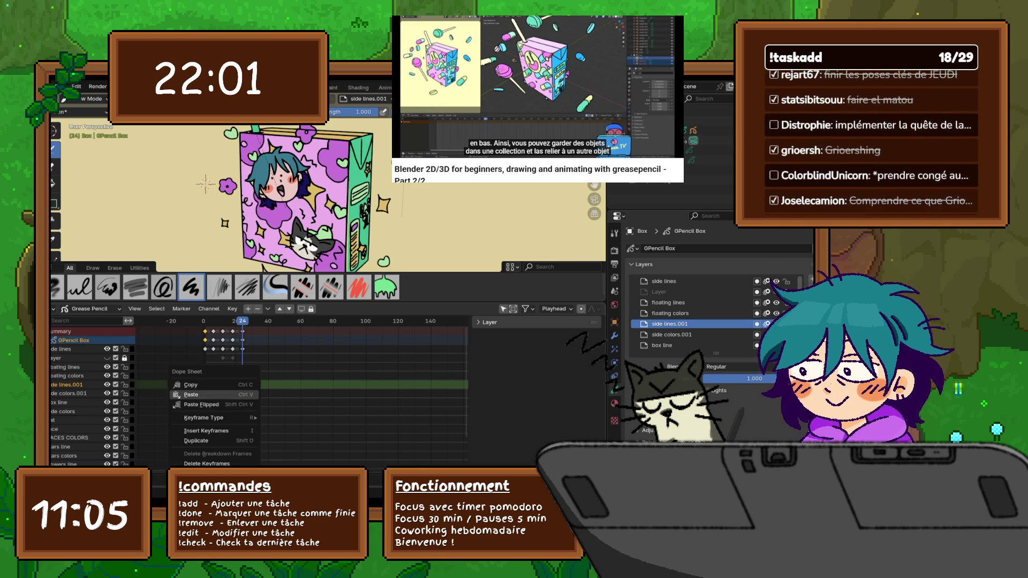
{"action": "left_click", "coordinate": [190, 384]}
{"action": "key", "text": "Down"}
{"action": "right_click", "coordinate": [152, 386]}
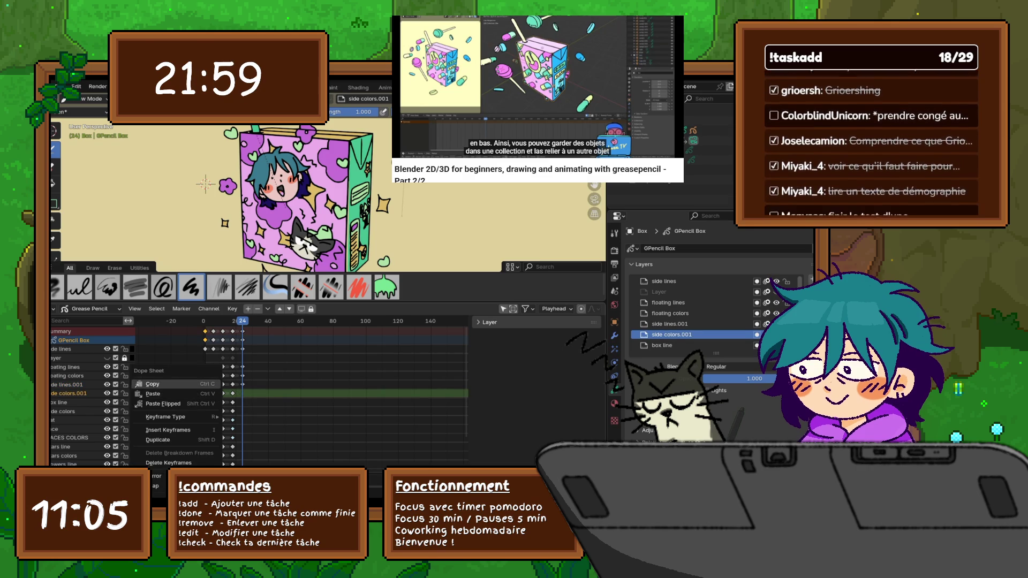
{"action": "left_click", "coordinate": [153, 394]}
{"action": "right_click", "coordinate": [190, 395]}
{"action": "left_click", "coordinate": [190, 394]}
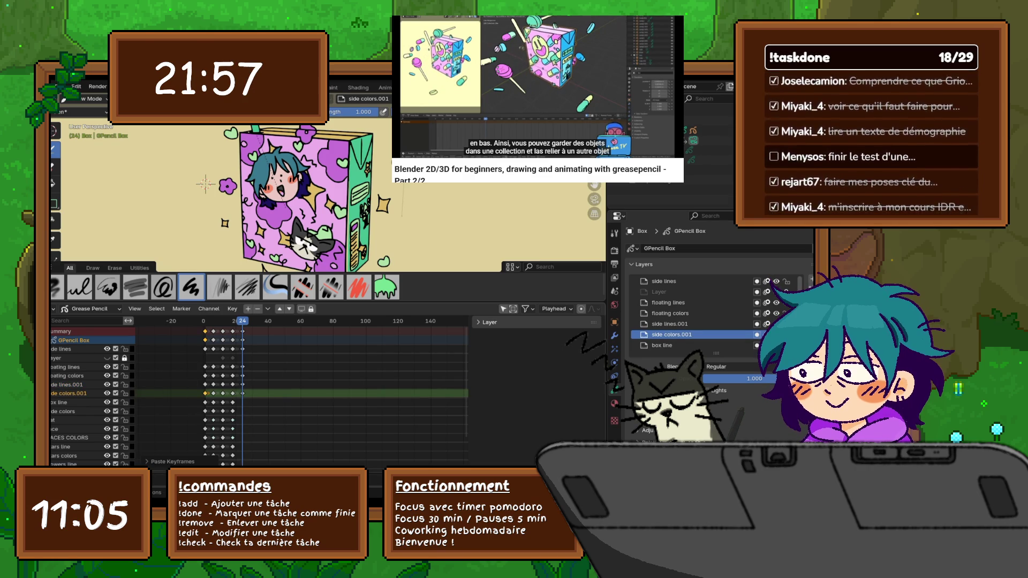
{"action": "key", "text": "Down"}
{"action": "right_click", "coordinate": [152, 395]}
{"action": "left_click", "coordinate": [153, 385]}
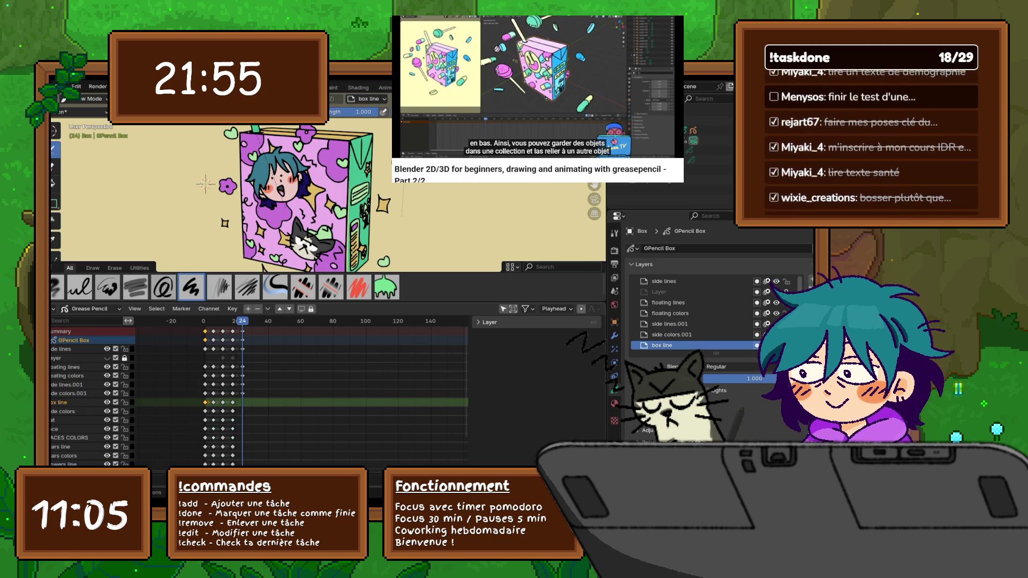
{"action": "right_click", "coordinate": [190, 395]}
{"action": "left_click", "coordinate": [190, 395]}
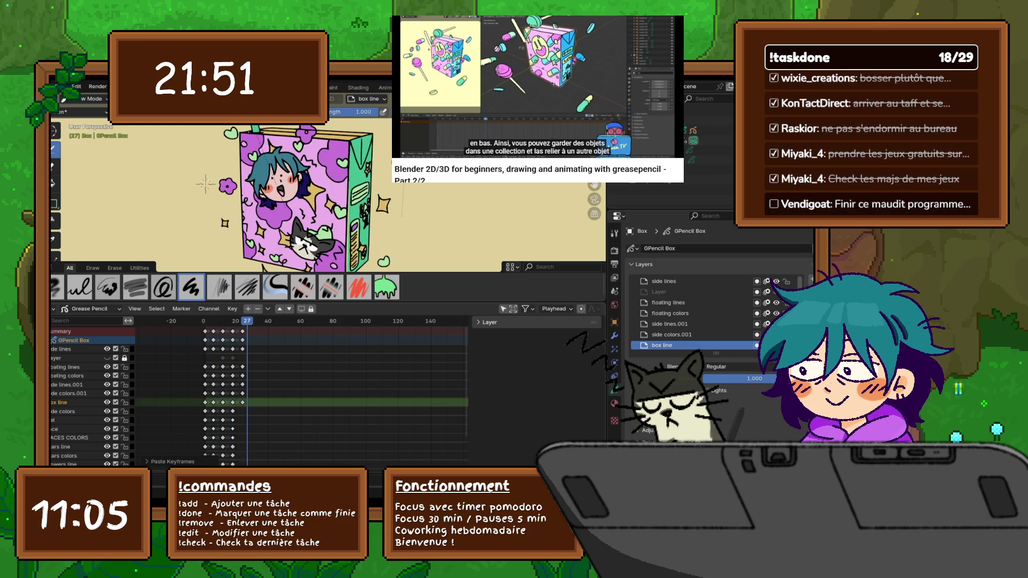
- Paste frame-24 keyframes on the side colors and cat layers with Ctrl+V and play to check
{"action": "key", "text": "shift+Left"}
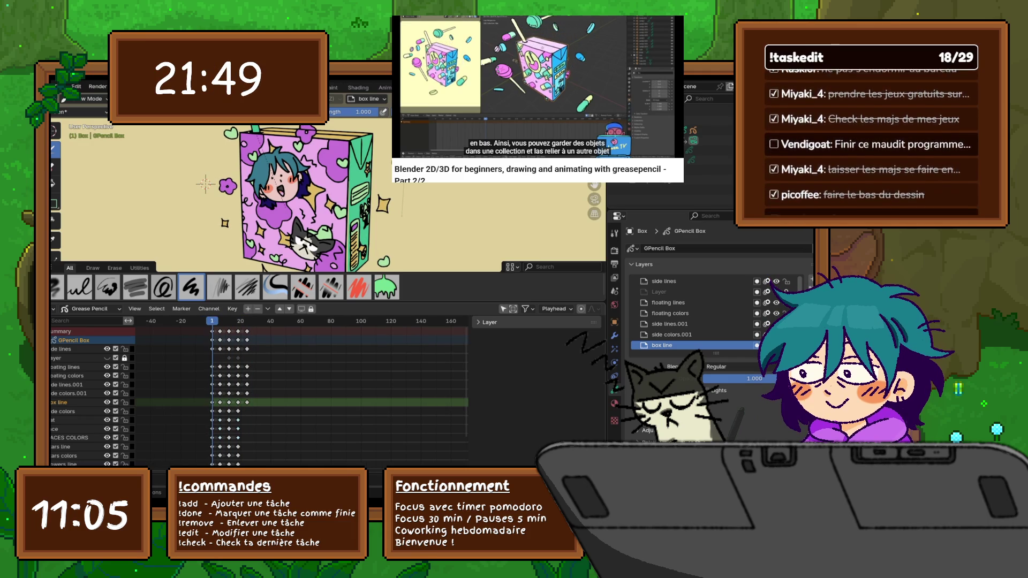
{"action": "scroll", "coordinate": [257, 386], "scroll_direction": "down", "scroll_amount": 2}
{"action": "scroll", "coordinate": [257, 386], "scroll_direction": "down", "scroll_amount": 2}
{"action": "left_click", "coordinate": [63, 372]}
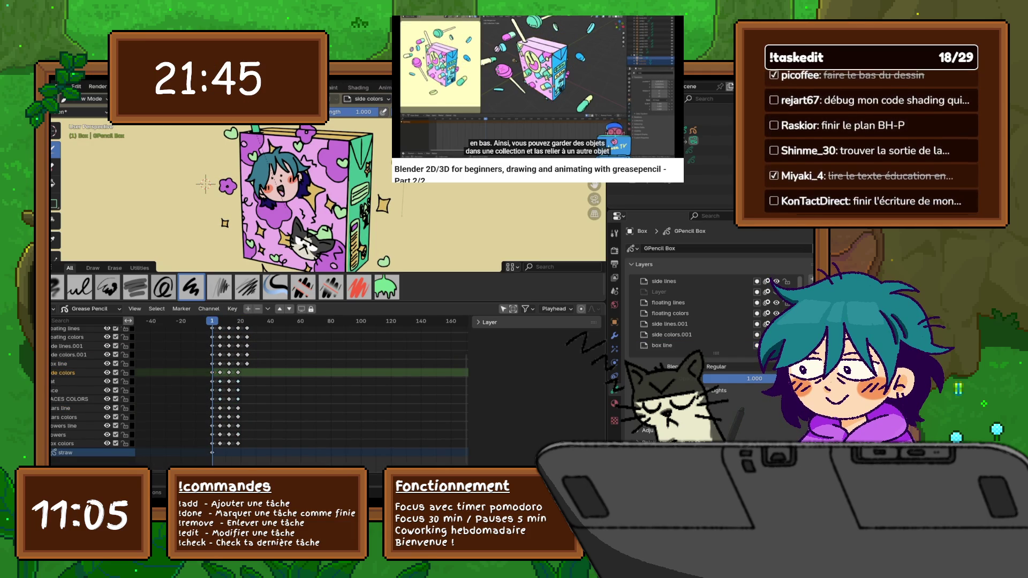
{"action": "key", "text": "shift+Right"}
{"action": "key", "text": "Right"}
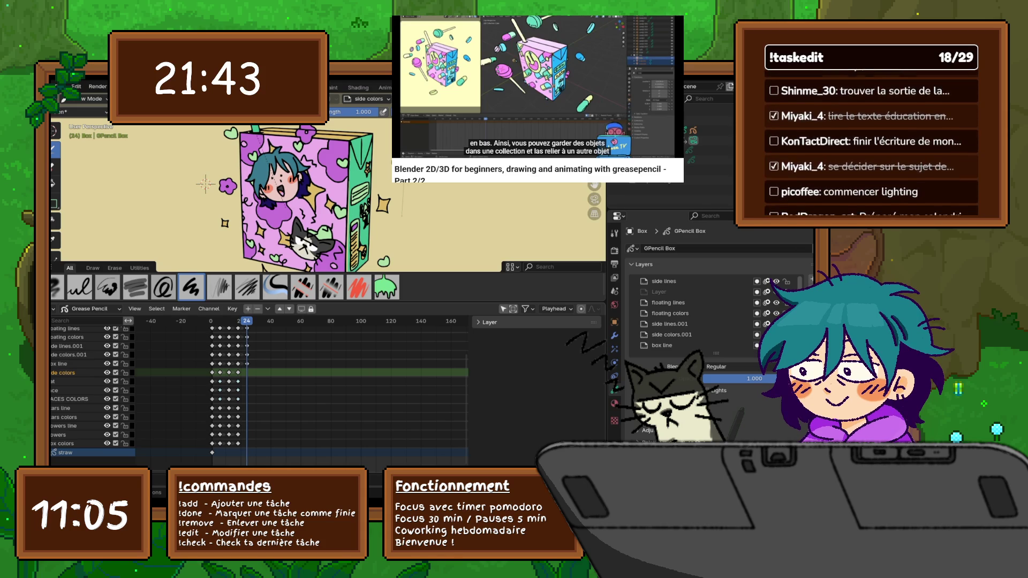
{"action": "key", "text": "ctrl+v"}
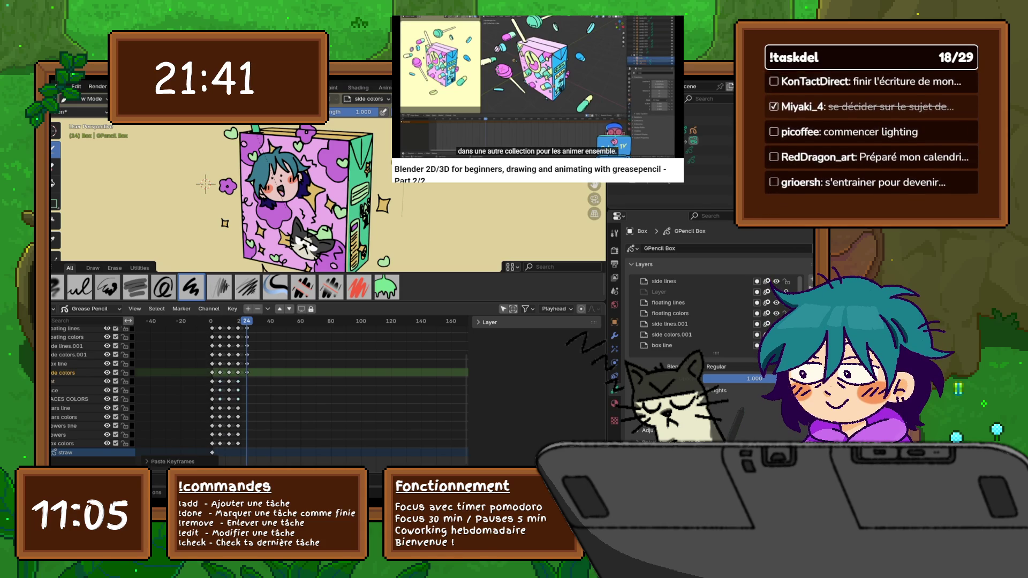
{"action": "left_click", "coordinate": [65, 382]}
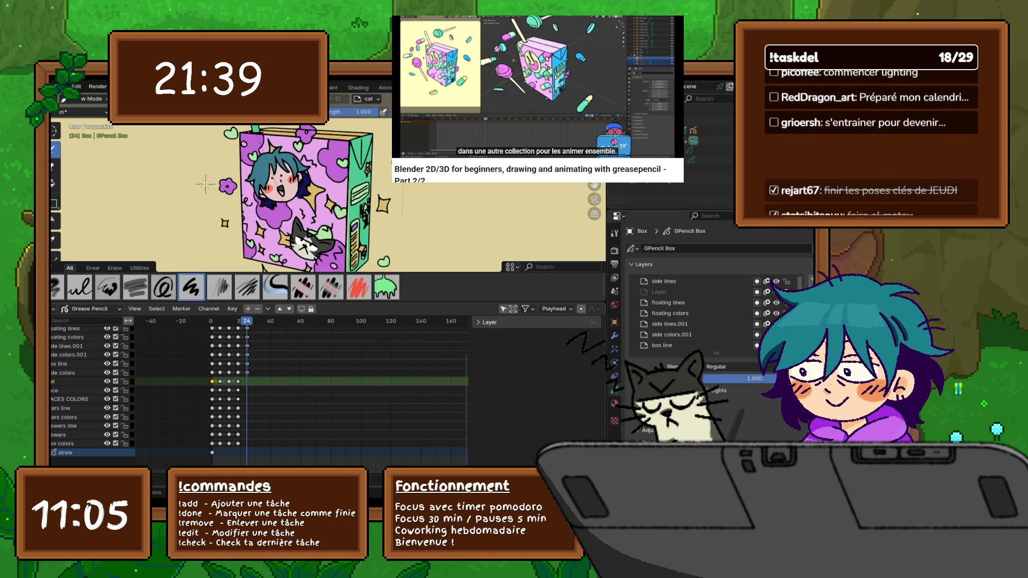
{"action": "key", "text": "ctrl+v"}
{"action": "key", "text": "space"}
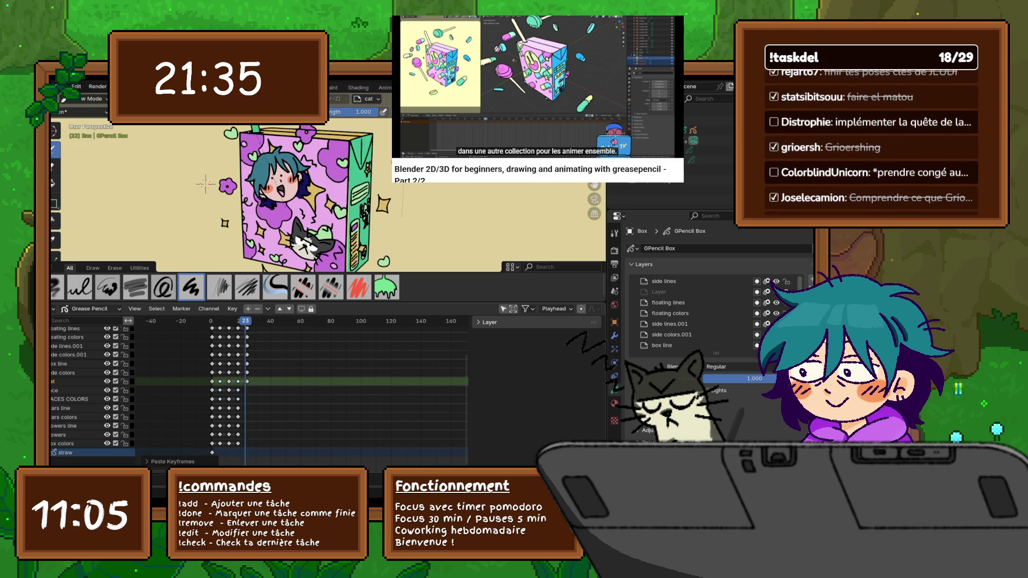
{"action": "key", "text": "Escape"}
- Paste frame-24 keyframes on the face layer, then bring up keyframe options for FACES COLORS and stars line
{"action": "left_click", "coordinate": [168, 391]}
{"action": "right_click", "coordinate": [169, 391]}
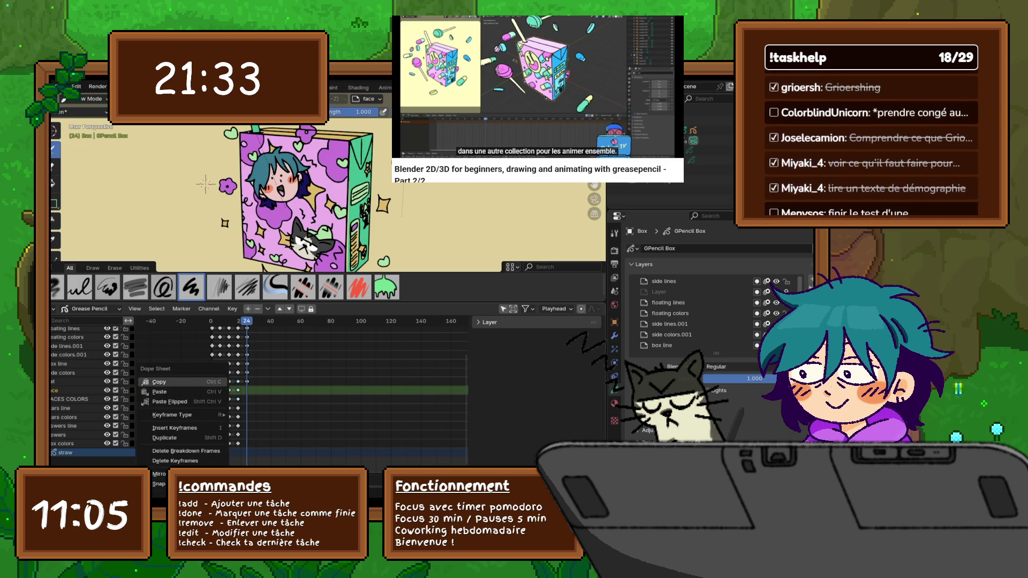
{"action": "left_click", "coordinate": [160, 391]}
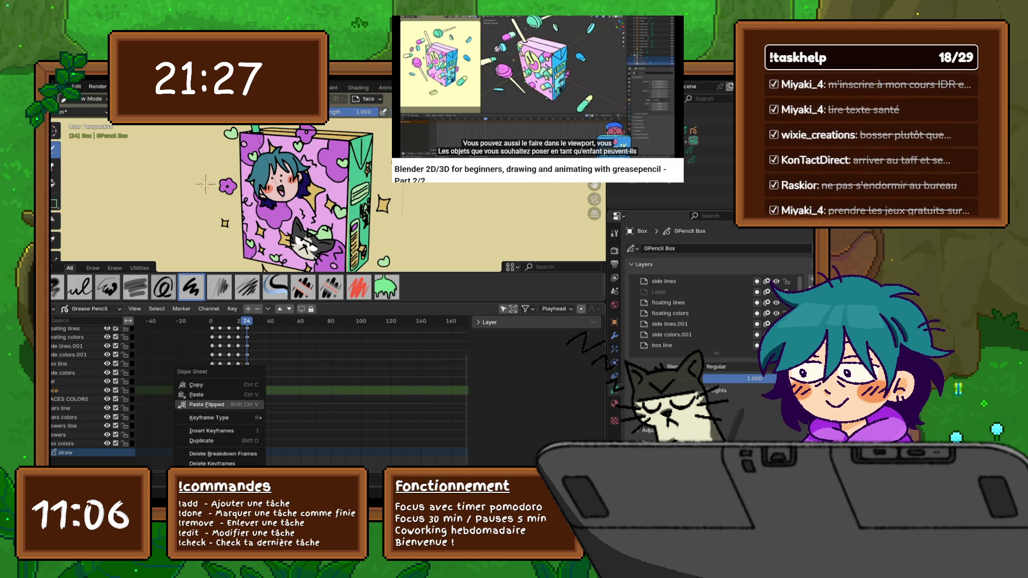
{"action": "key", "text": "ctrl+v"}
{"action": "left_click", "coordinate": [216, 398]}
{"action": "right_click", "coordinate": [145, 353]}
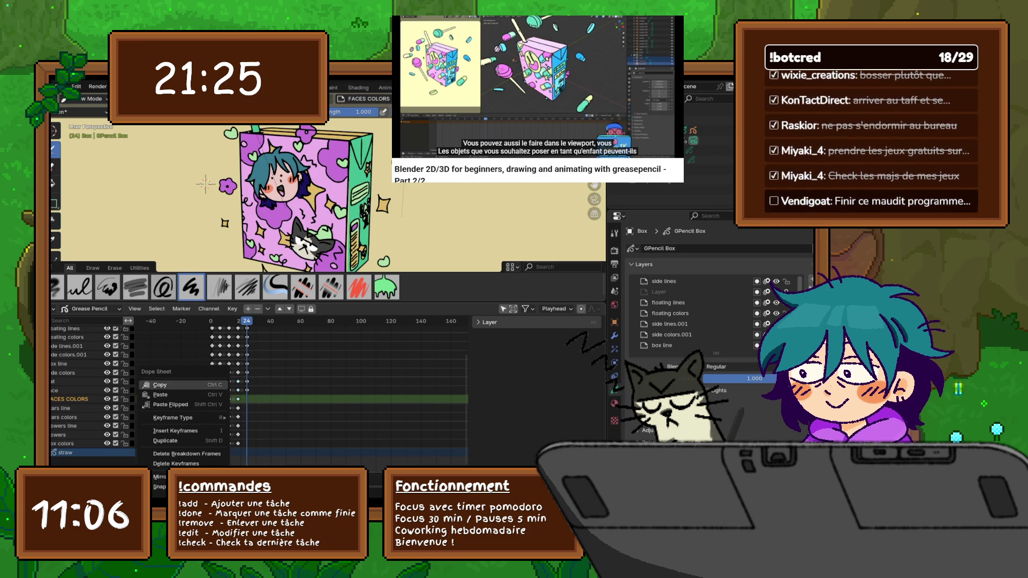
{"action": "right_click", "coordinate": [201, 403]}
{"action": "key", "text": "Escape"}
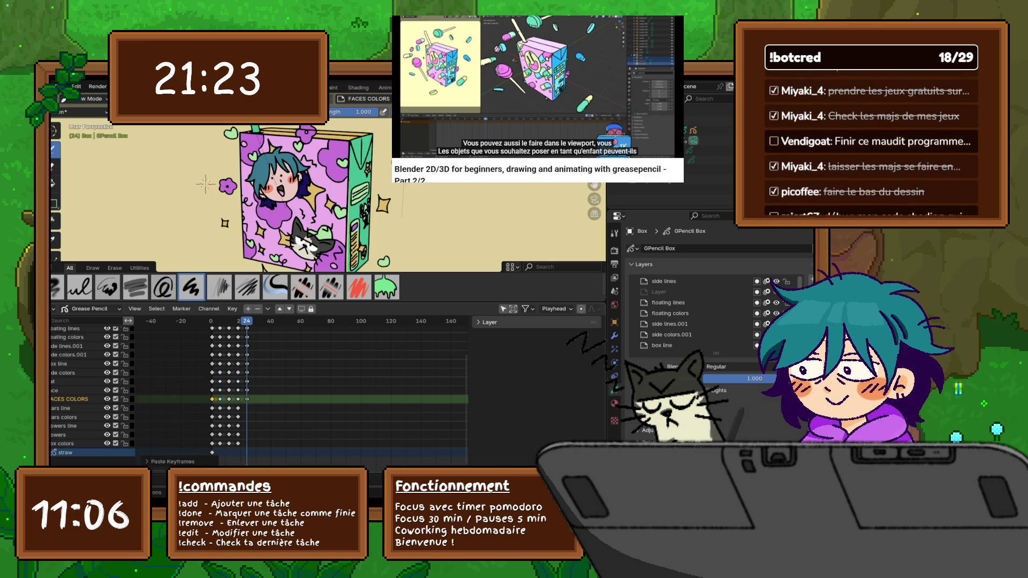
{"action": "left_click", "coordinate": [161, 408]}
{"action": "right_click", "coordinate": [161, 394]}
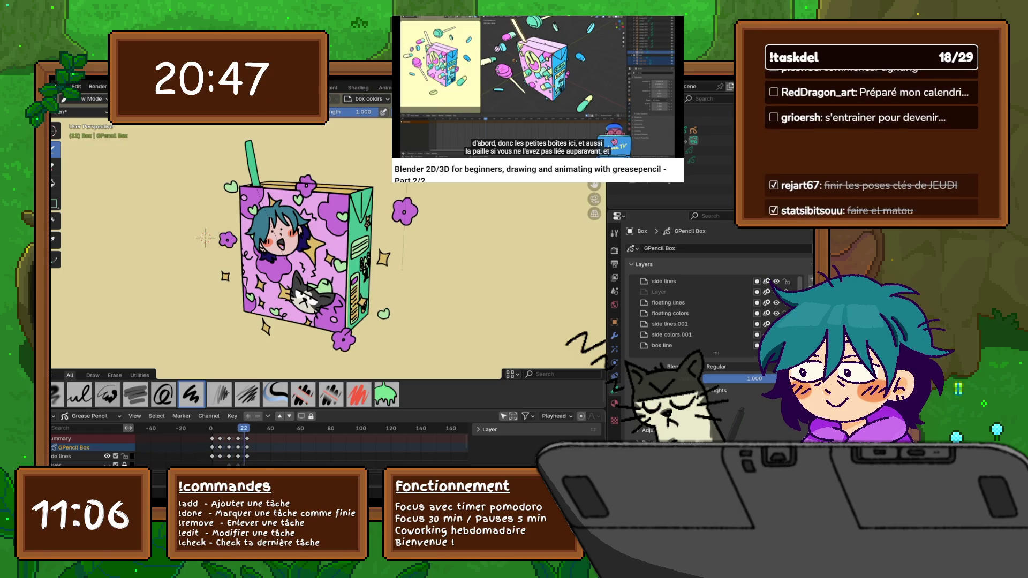
- Jump to frame 1, save the juice box file, and rewind the tutorial video
{"action": "key", "text": "shift+Left"}
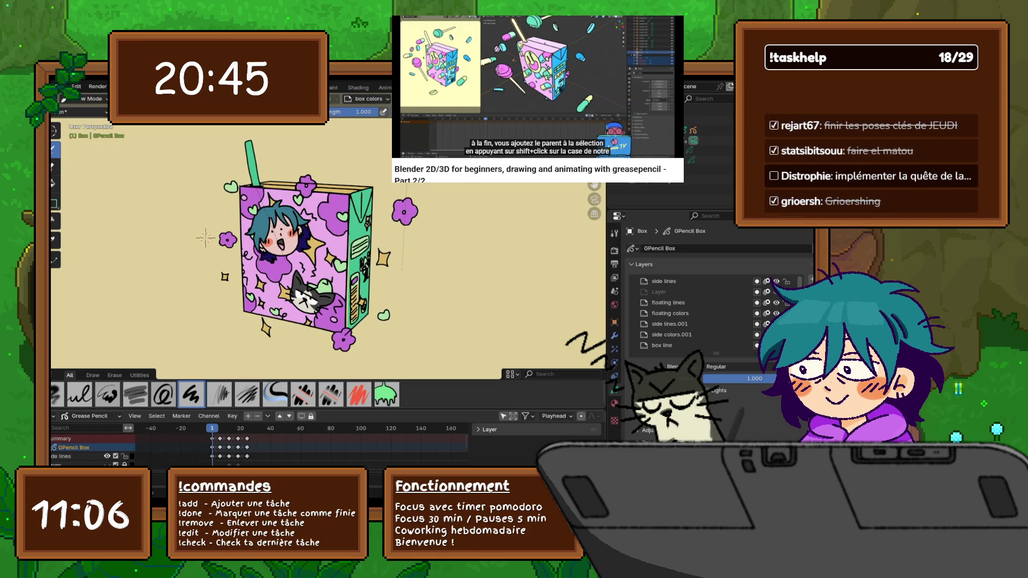
{"action": "left_click", "coordinate": [76, 86]}
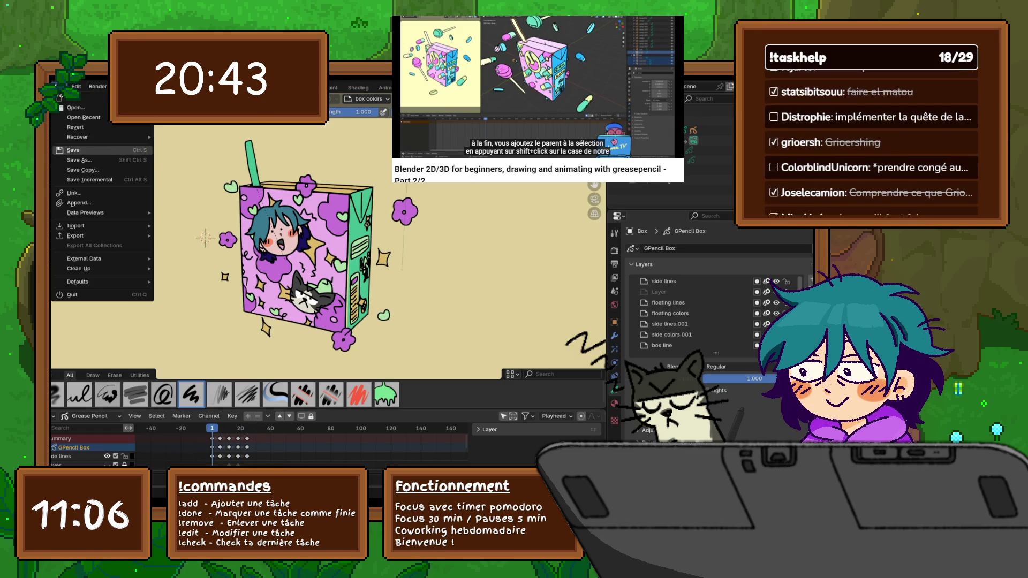
{"action": "key", "text": "Escape"}
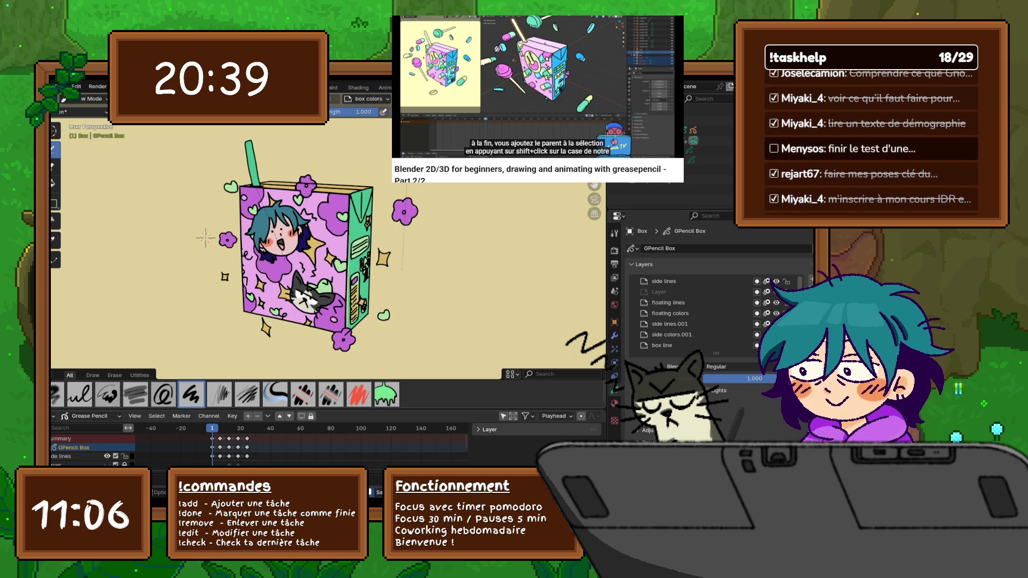
{"action": "mouse_move", "coordinate": [568, 133]}
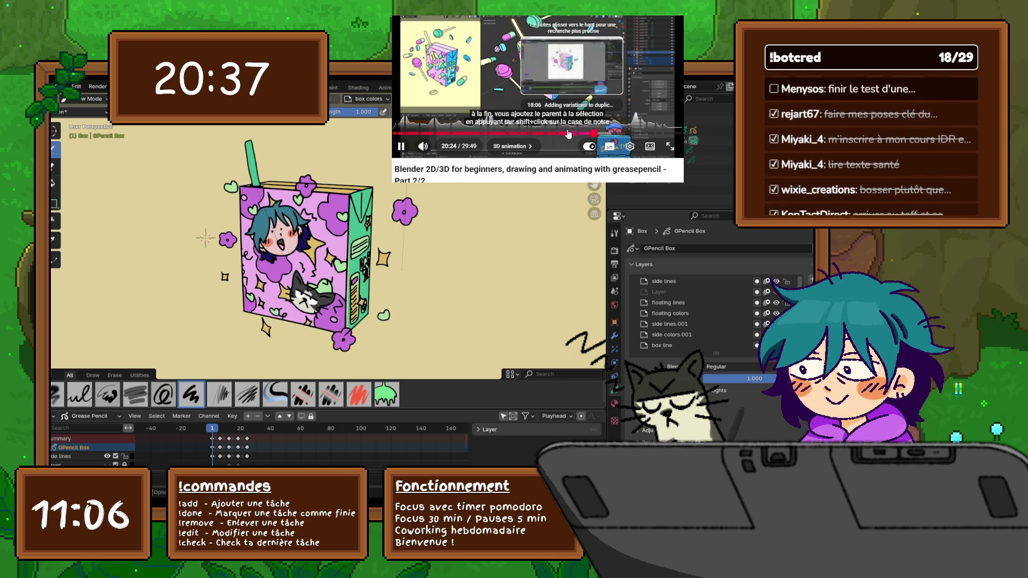
{"action": "left_click", "coordinate": [558, 137]}
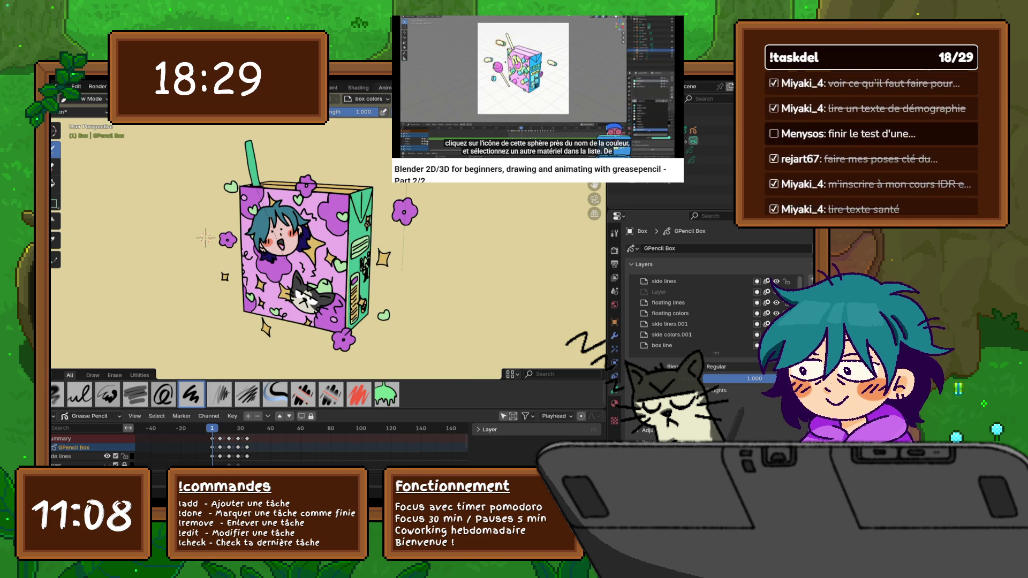
{"action": "left_click", "coordinate": [62, 86]}
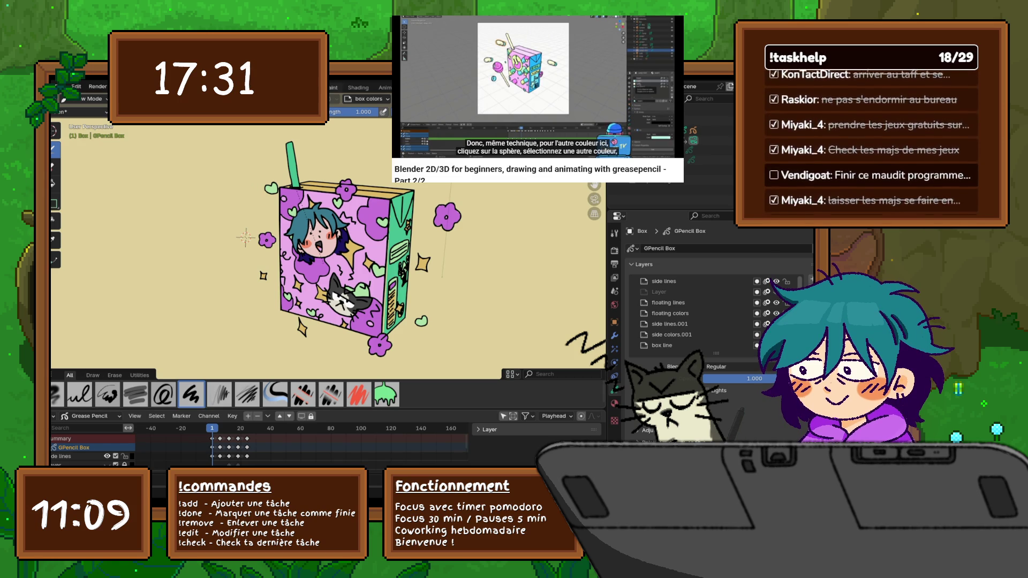
{"action": "left_click", "coordinate": [384, 87]}
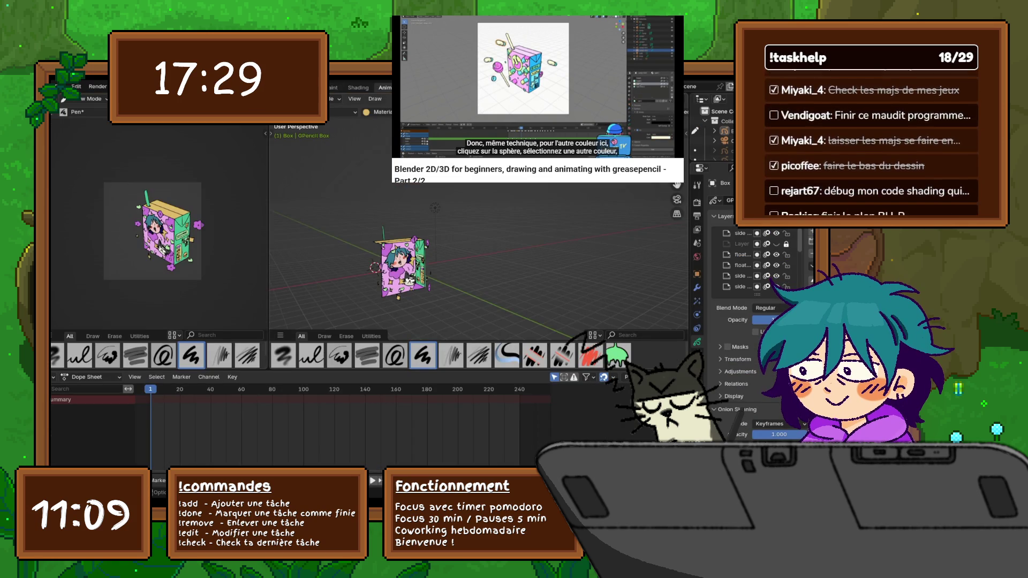
- Orbit the juice box, switch to Object Mode and start moving the whole box upward
{"action": "middle_click_drag", "start_coordinate": [440, 204], "coordinate": [473, 201]}
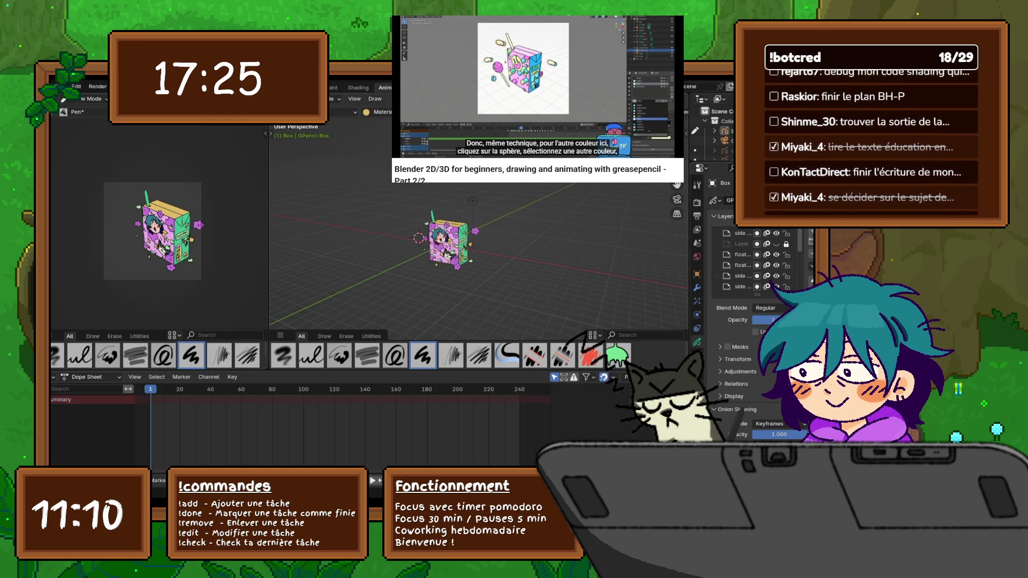
{"action": "scroll", "coordinate": [477, 233], "scroll_direction": "up", "scroll_amount": 4}
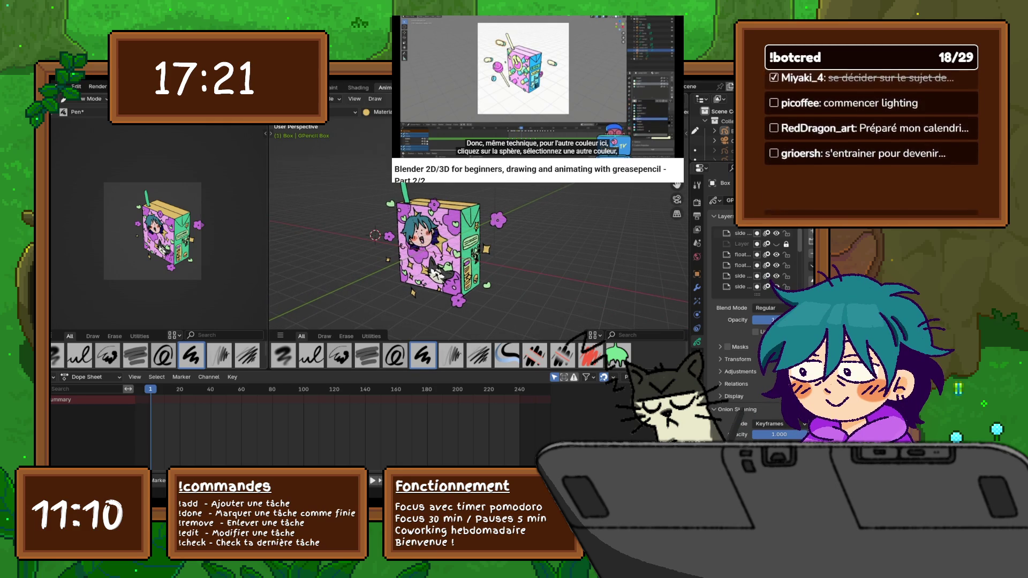
{"action": "left_click", "coordinate": [90, 109]}
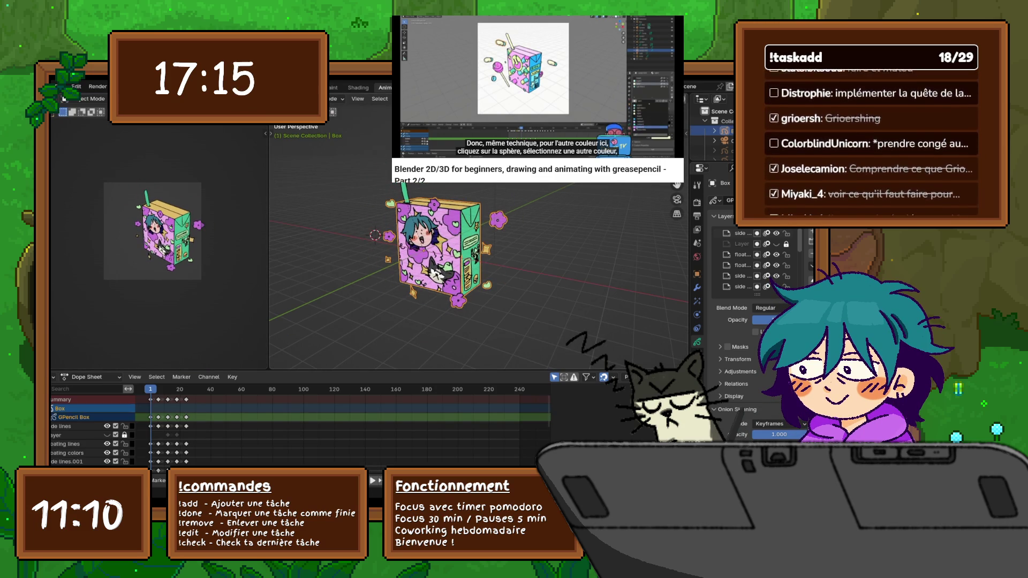
{"action": "key", "text": "g"}
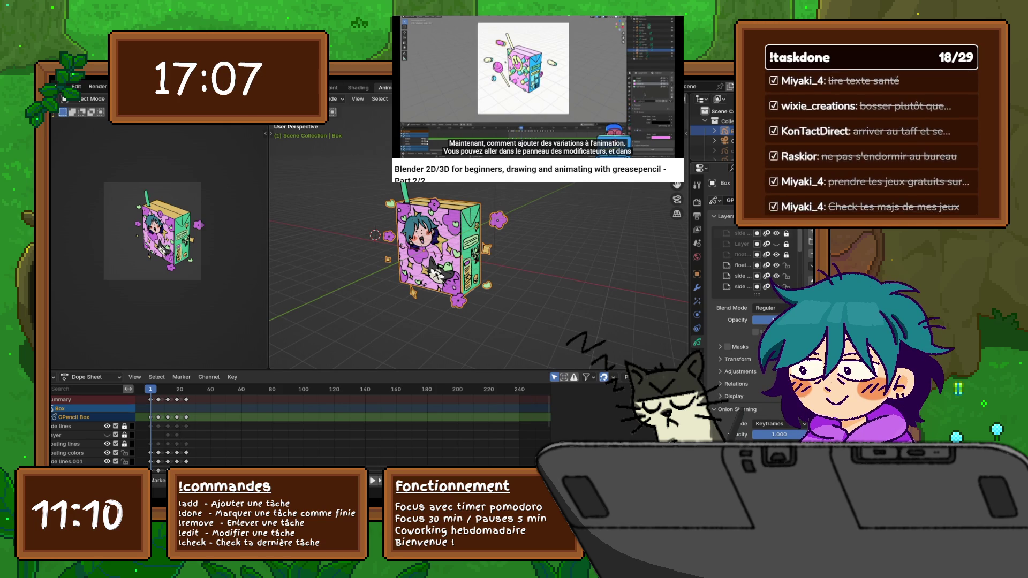
{"action": "scroll", "coordinate": [763, 260], "scroll_direction": "down", "scroll_amount": 4}
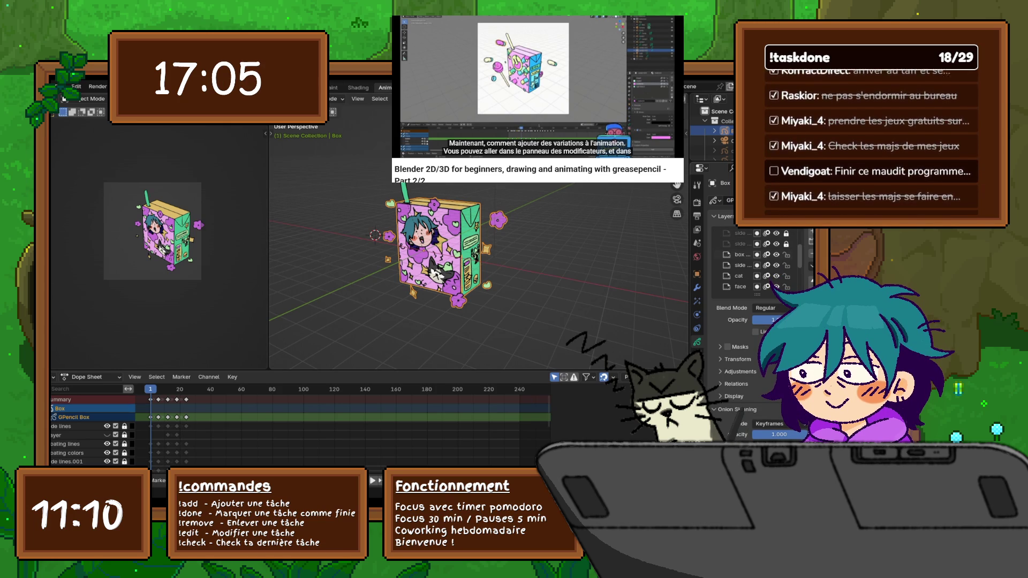
{"action": "scroll", "coordinate": [754, 260], "scroll_direction": "down", "scroll_amount": 5}
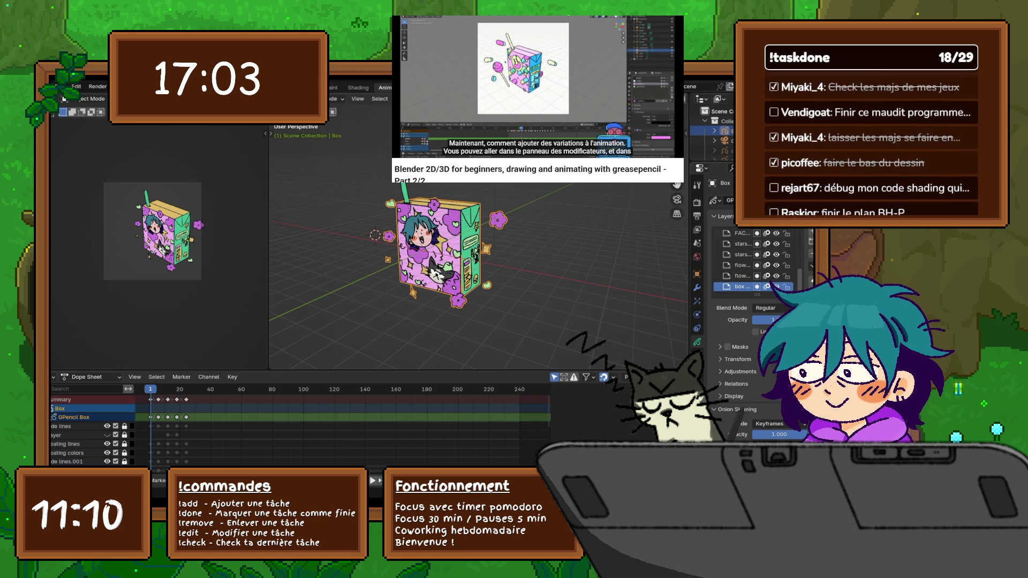
{"action": "scroll", "coordinate": [754, 259], "scroll_direction": "up", "scroll_amount": 2}
{"action": "scroll", "coordinate": [755, 259], "scroll_direction": "up", "scroll_amount": 2}
{"action": "scroll", "coordinate": [755, 260], "scroll_direction": "up", "scroll_amount": 1}
{"action": "scroll", "coordinate": [755, 259], "scroll_direction": "up", "scroll_amount": 3}
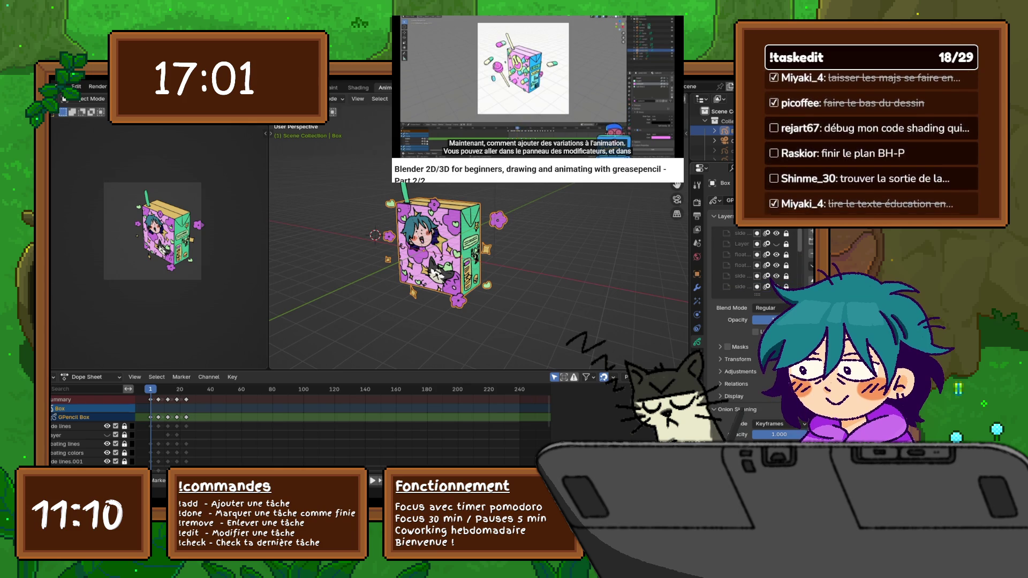
{"action": "scroll", "coordinate": [711, 128], "scroll_direction": "down", "scroll_amount": 1}
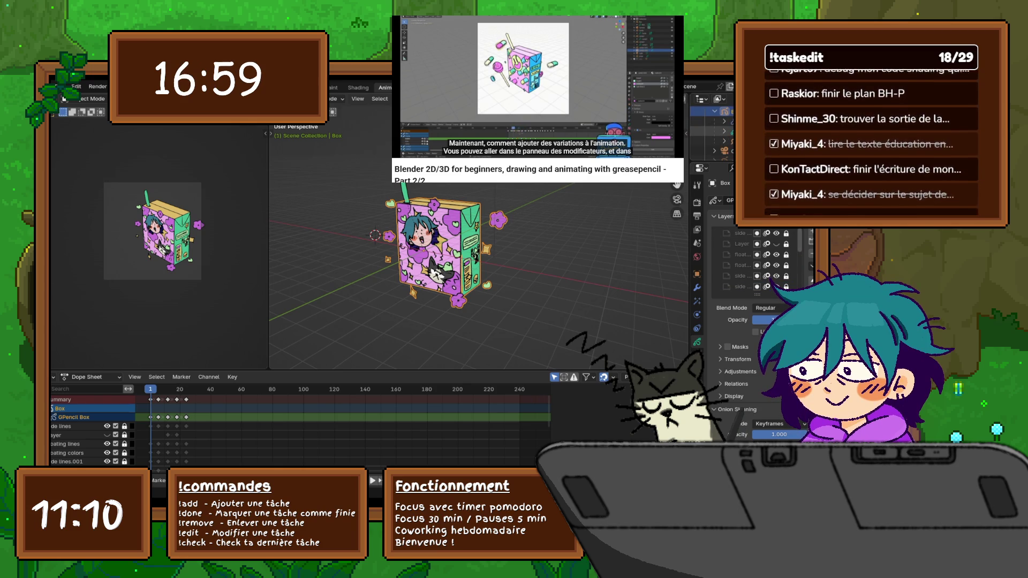
{"action": "scroll", "coordinate": [711, 129], "scroll_direction": "down", "scroll_amount": 1}
{"action": "scroll", "coordinate": [711, 129], "scroll_direction": "down", "scroll_amount": 1}
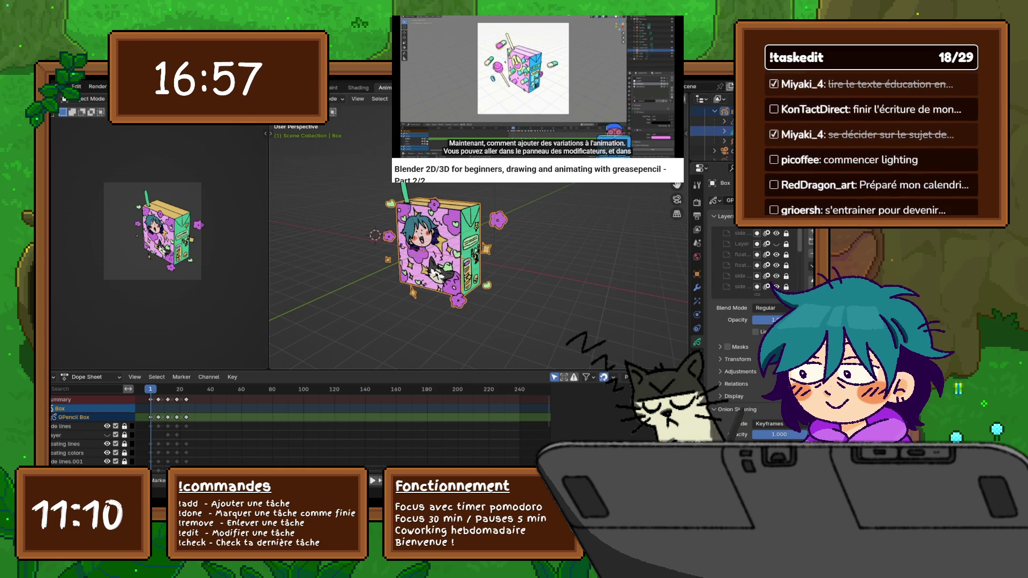
{"action": "scroll", "coordinate": [711, 128], "scroll_direction": "down", "scroll_amount": 1}
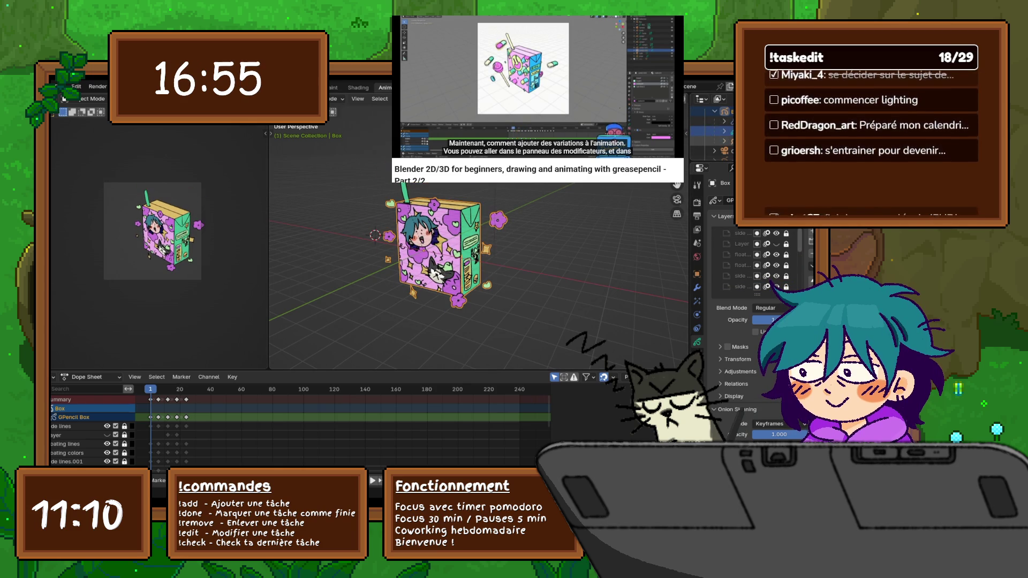
{"action": "scroll", "coordinate": [711, 129], "scroll_direction": "down", "scroll_amount": 1}
{"action": "scroll", "coordinate": [710, 128], "scroll_direction": "down", "scroll_amount": 1}
{"action": "scroll", "coordinate": [710, 129], "scroll_direction": "down", "scroll_amount": 1}
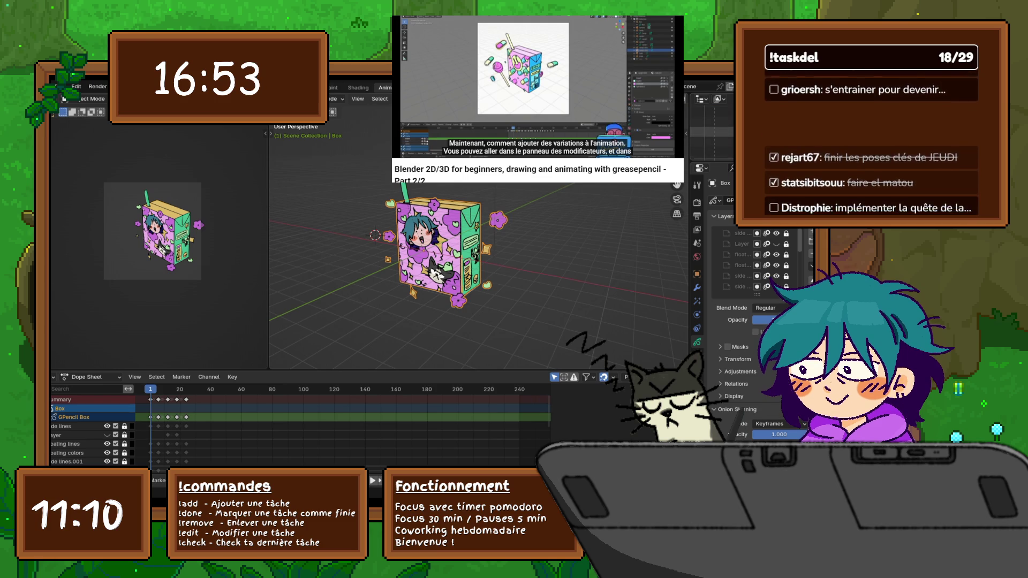
- Make a lower box layer active, then the one below it, and start a move
{"action": "left_click", "coordinate": [737, 264]}
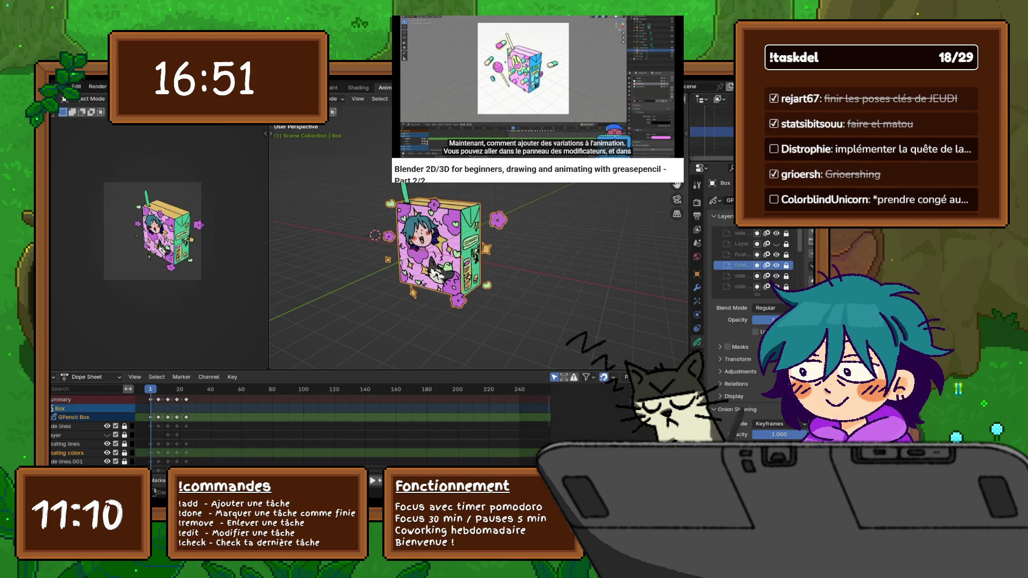
{"action": "left_click", "coordinate": [737, 275]}
{"action": "key", "text": "g"}
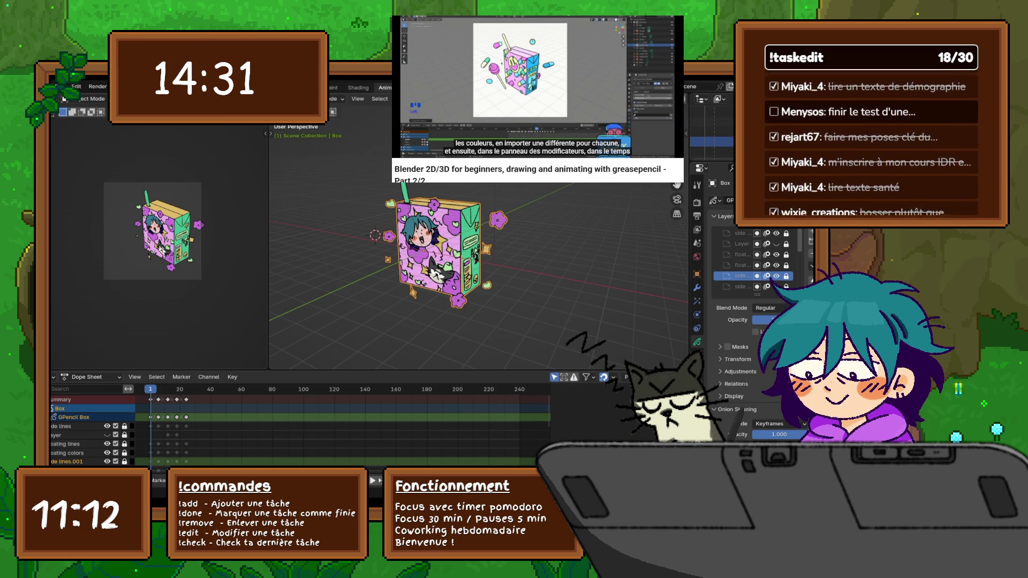
- Undo recent changes, orbit the box, and drag the divider to widen the camera preview
{"action": "key", "text": "ctrl+z"}
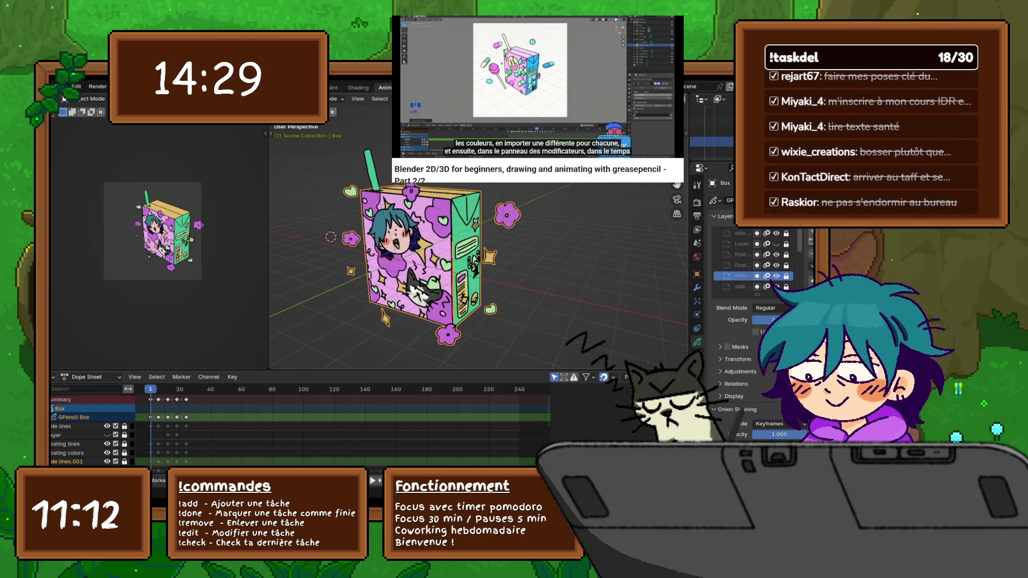
{"action": "key", "text": "ctrl+z"}
{"action": "key", "text": "ctrl+z"}
{"action": "key", "text": "ctrl+z"}
{"action": "key", "text": "ctrl+z"}
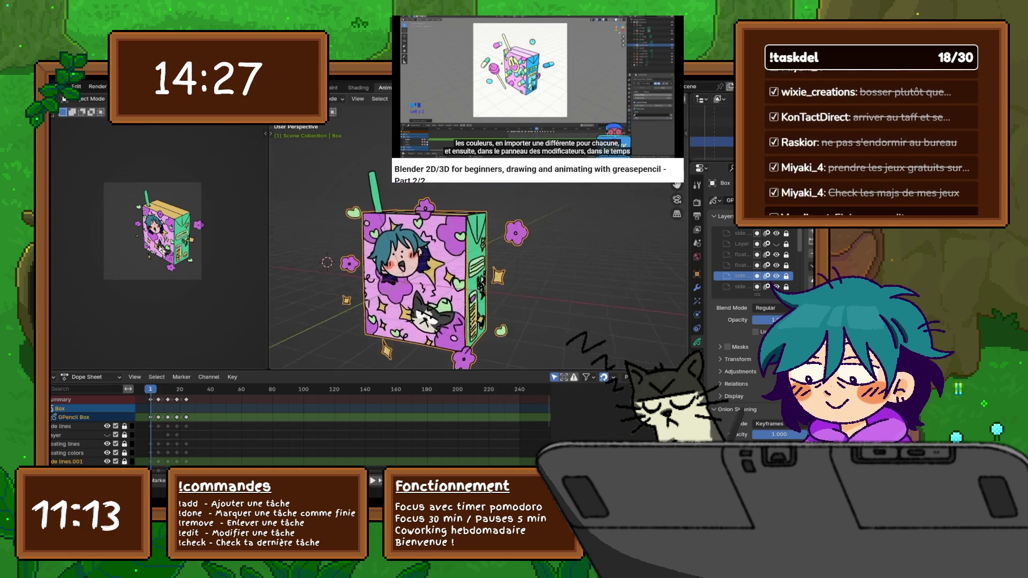
{"action": "key", "text": "ctrl+z"}
{"action": "key", "text": "ctrl+z"}
{"action": "key", "text": "ctrl+z"}
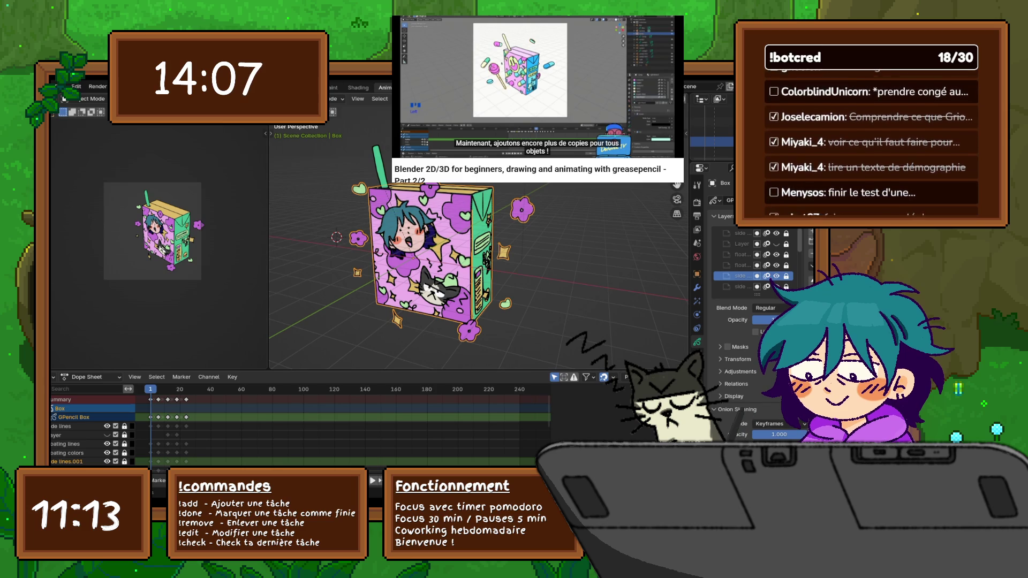
{"action": "middle_click_drag", "start_coordinate": [482, 265], "coordinate": [507, 249]}
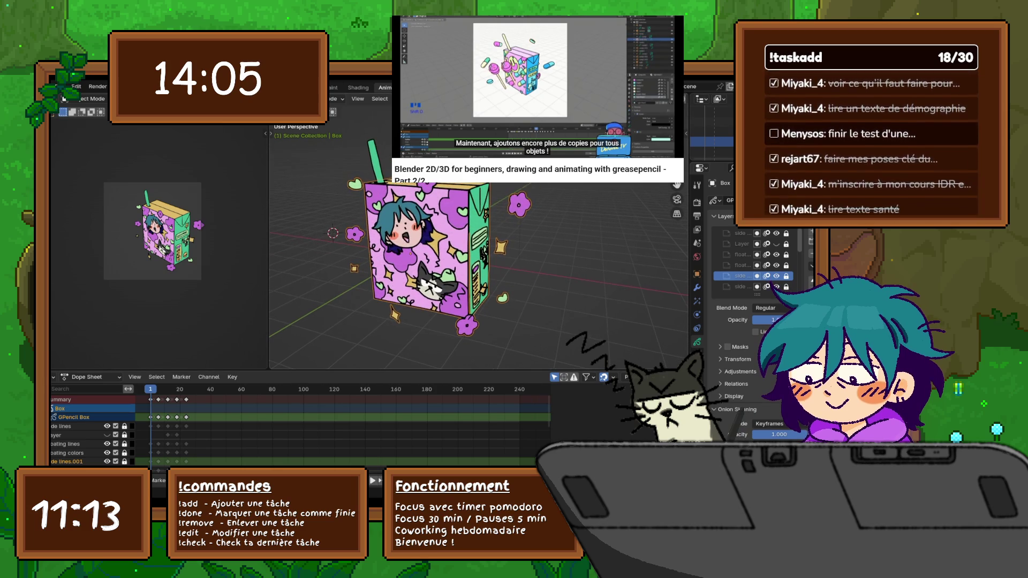
{"action": "left_click", "coordinate": [331, 98]}
{"action": "key", "text": "Escape"}
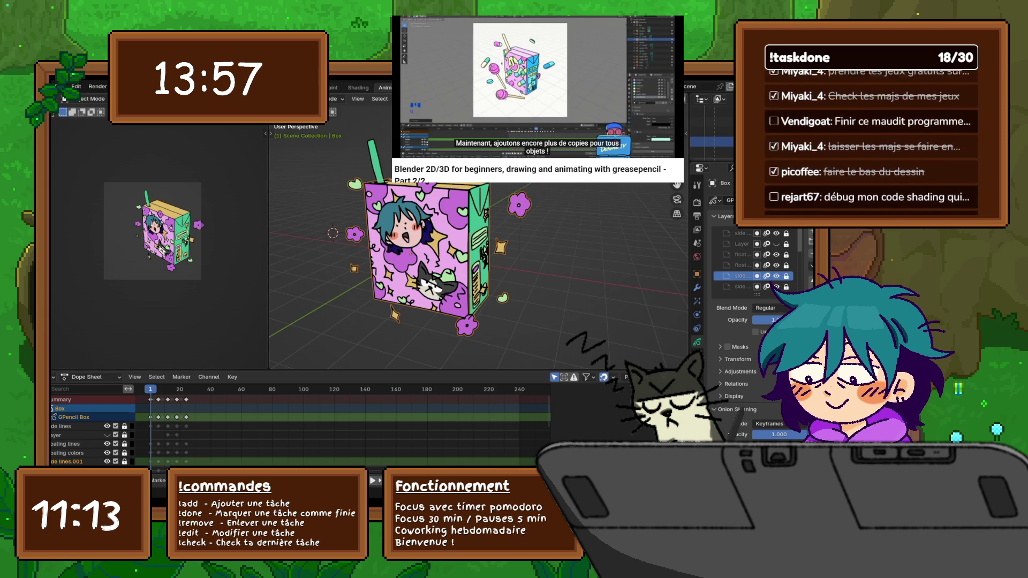
{"action": "left_click_drag", "start_coordinate": [267, 112], "coordinate": [445, 113]}
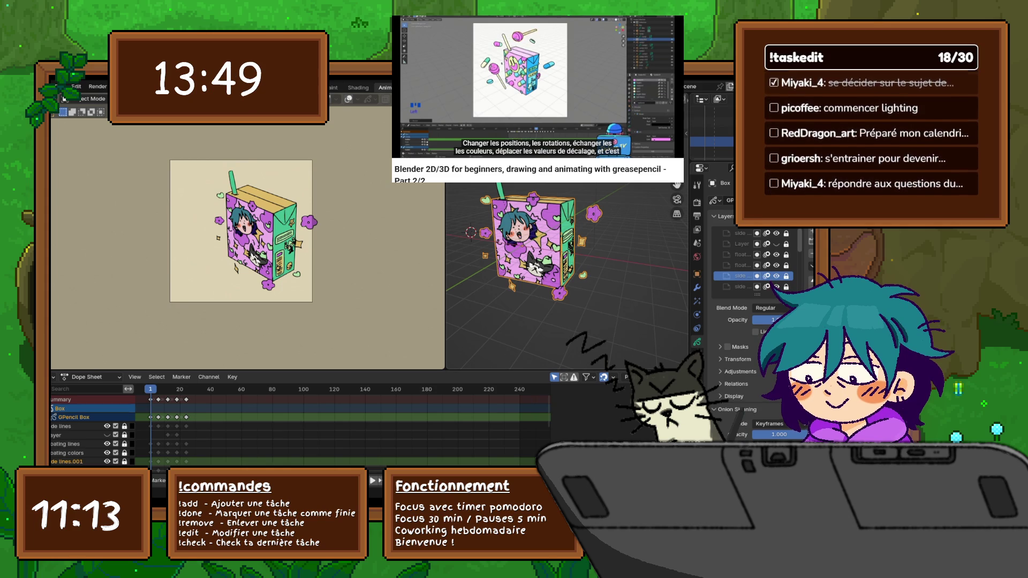
- Select the scene camera and freely move and tumble it to reframe the juice box
{"action": "left_click_drag", "start_coordinate": [446, 321], "coordinate": [343, 322]}
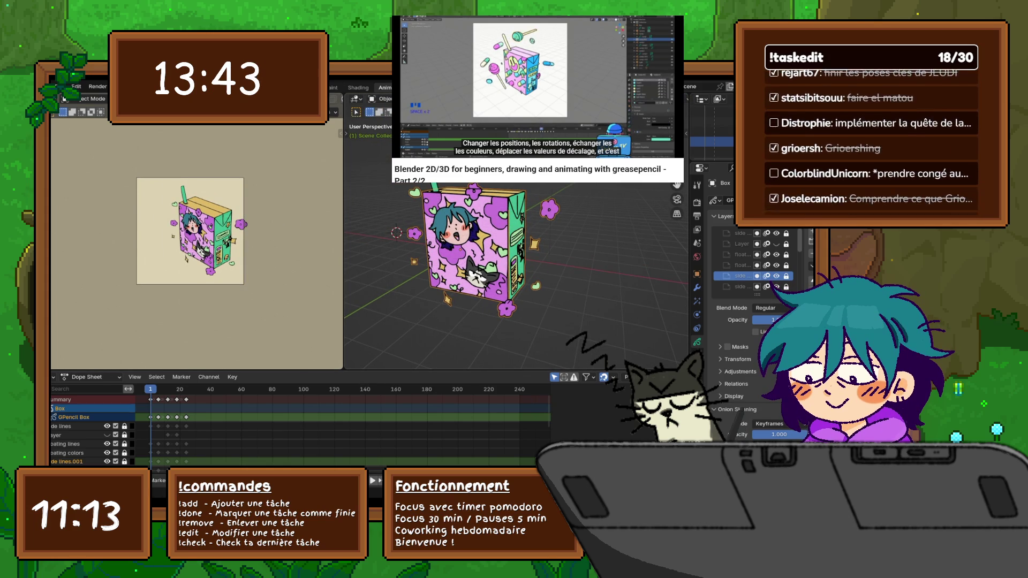
{"action": "scroll", "coordinate": [514, 265], "scroll_direction": "down", "scroll_amount": 2}
{"action": "scroll", "coordinate": [514, 265], "scroll_direction": "down", "scroll_amount": 2}
{"action": "scroll", "coordinate": [514, 265], "scroll_direction": "down", "scroll_amount": 2}
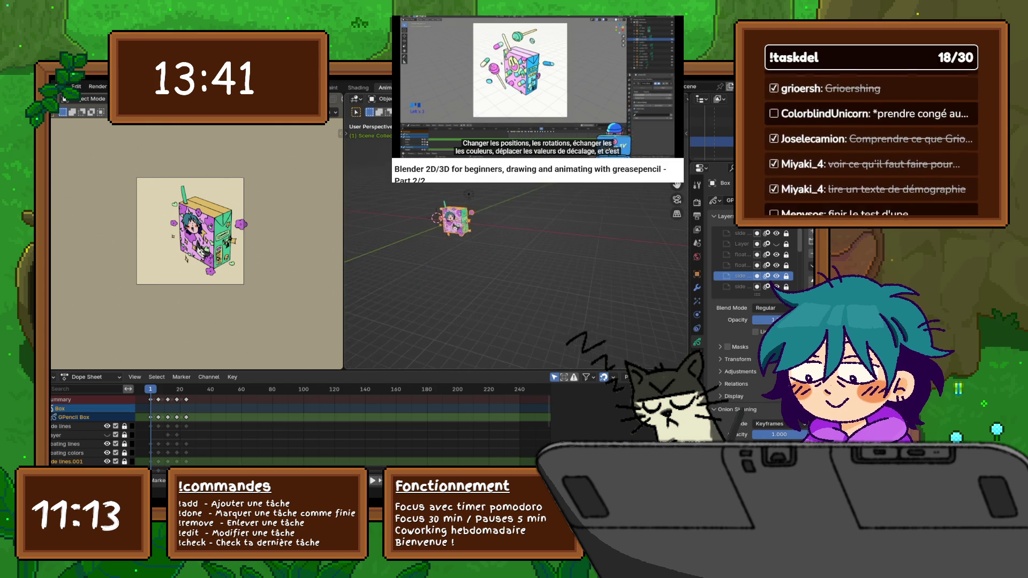
{"action": "middle_click_drag", "start_coordinate": [514, 265], "coordinate": [482, 242]}
{"action": "left_click", "coordinate": [474, 269]}
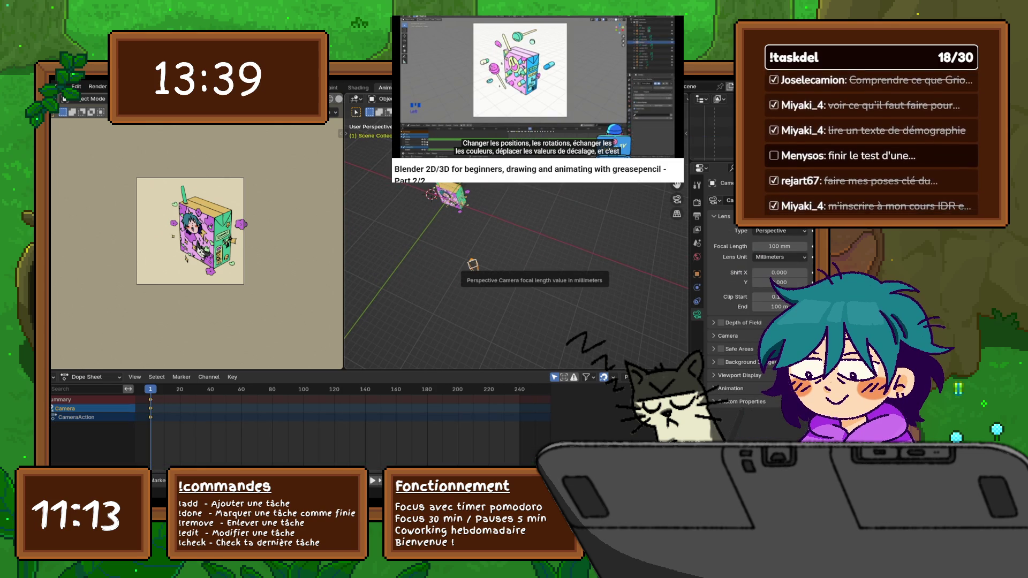
{"action": "key", "text": "g"}
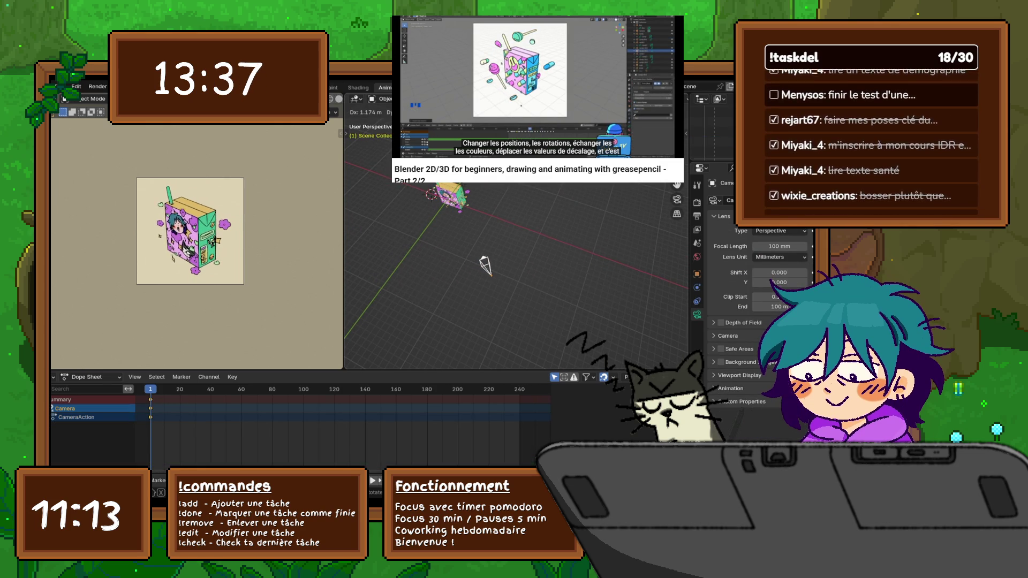
{"action": "key", "text": "Return"}
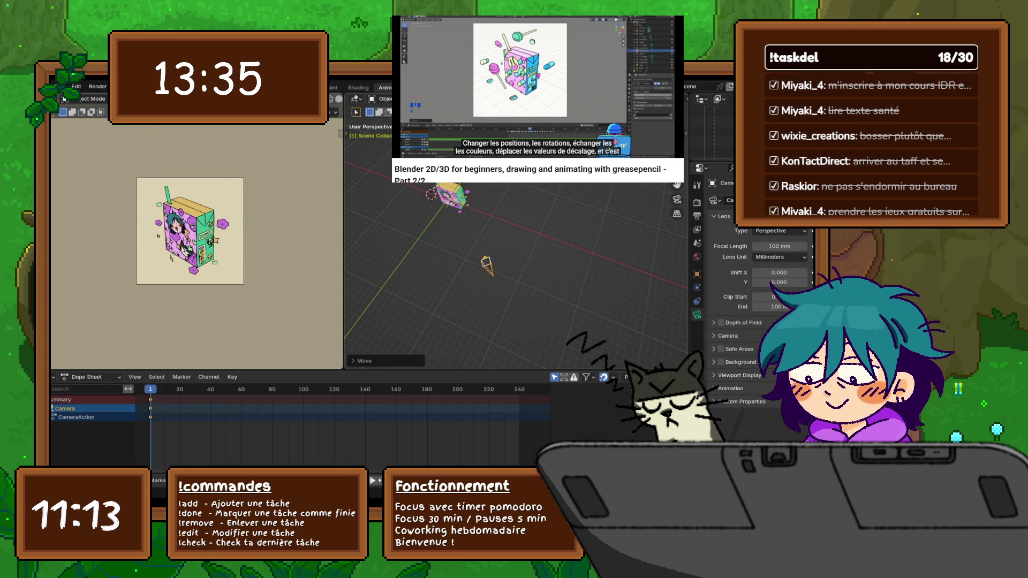
{"action": "middle_click_drag", "start_coordinate": [513, 265], "coordinate": [482, 257]}
{"action": "key", "text": "g"}
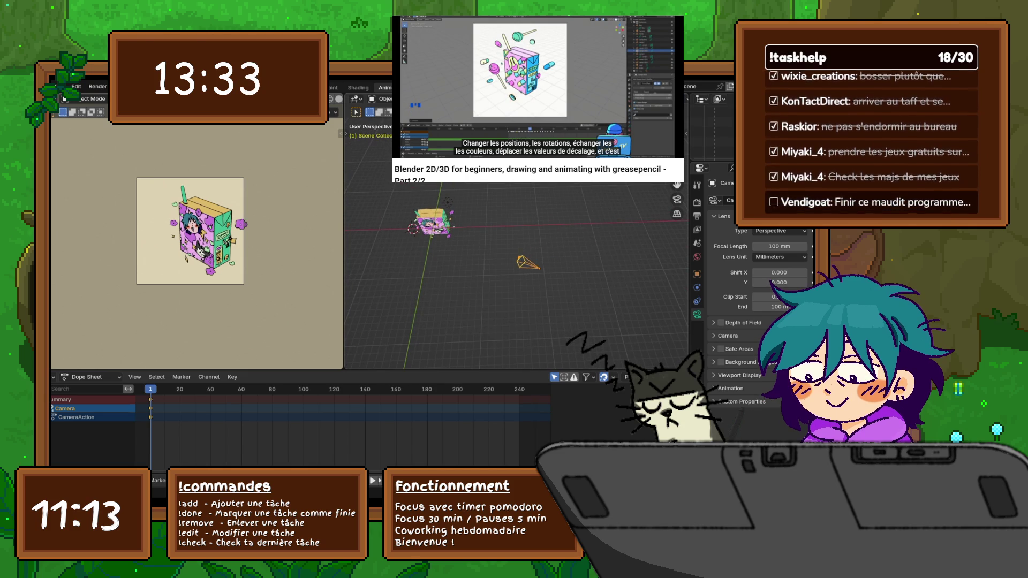
{"action": "key", "text": "r"}
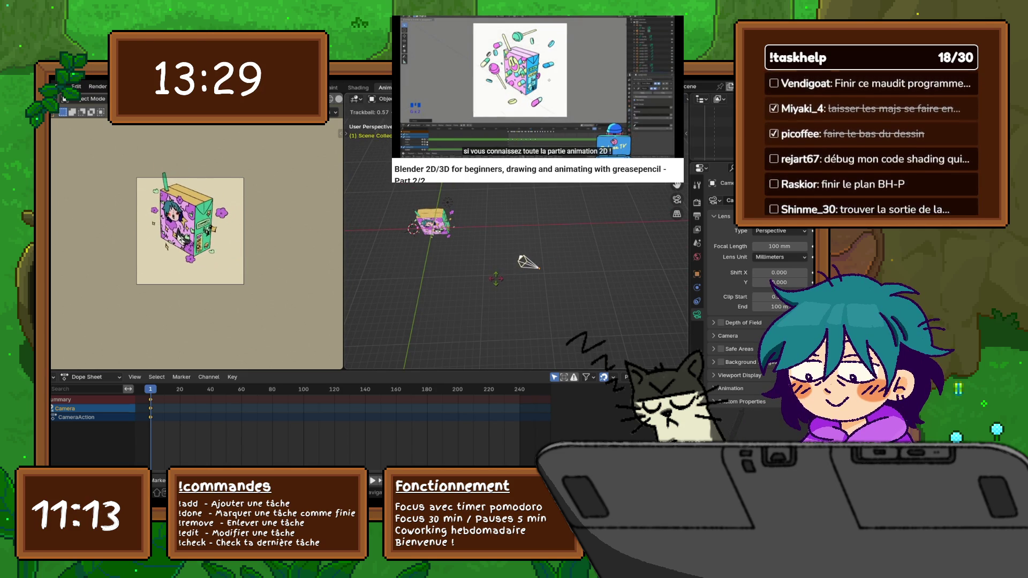
{"action": "key", "text": "Return"}
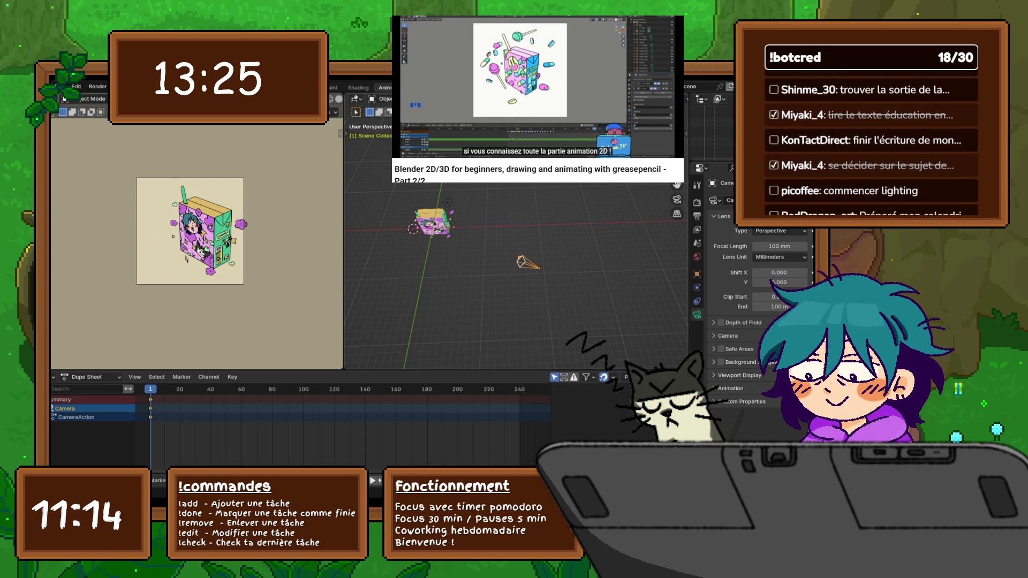
- Cancel a rotation, then nudge the camera along the Y, X and Y axes to refine the framing
{"action": "key", "text": "r"}
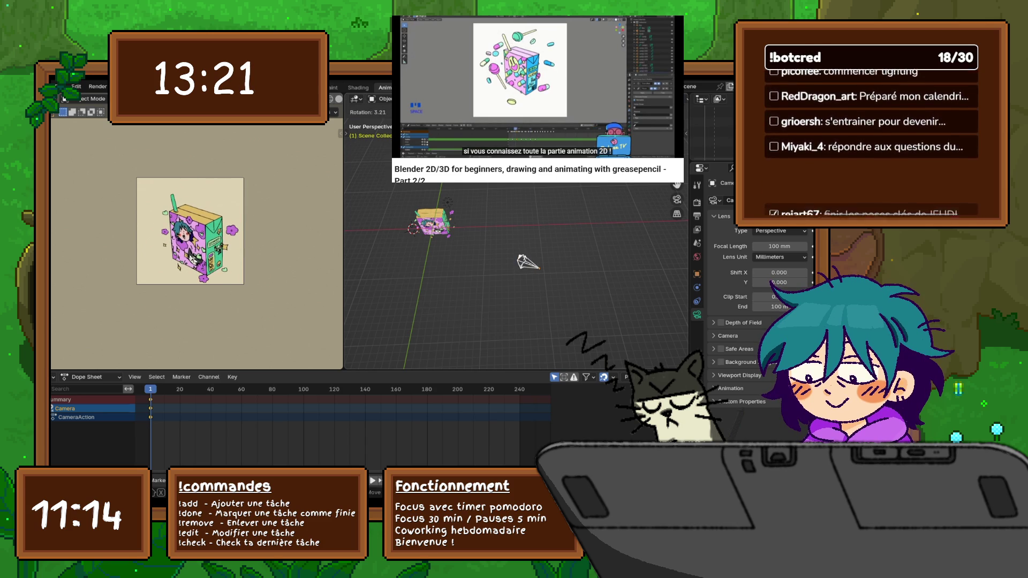
{"action": "key", "text": "g"}
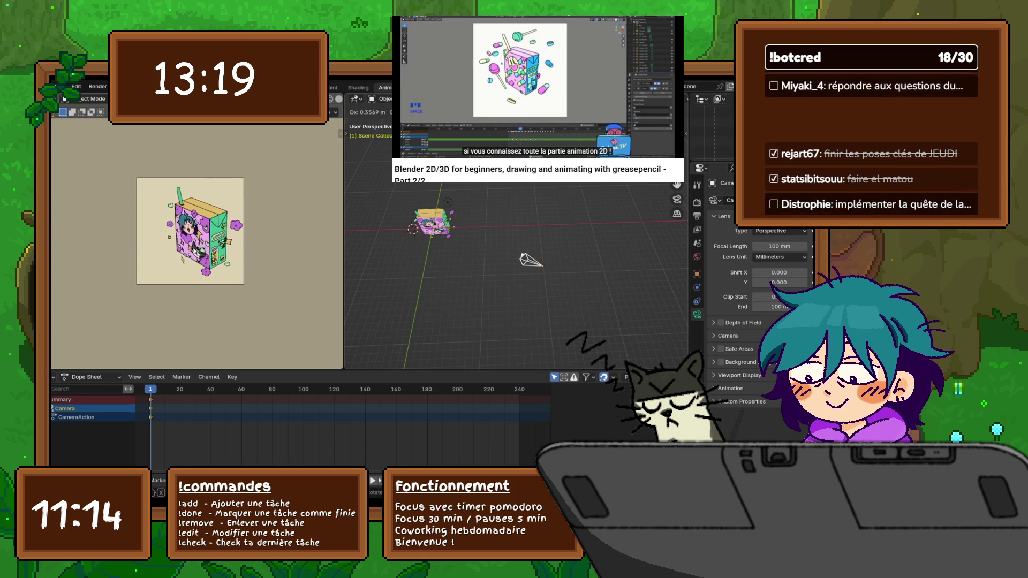
{"action": "key", "text": "Escape"}
{"action": "key", "text": "g"}
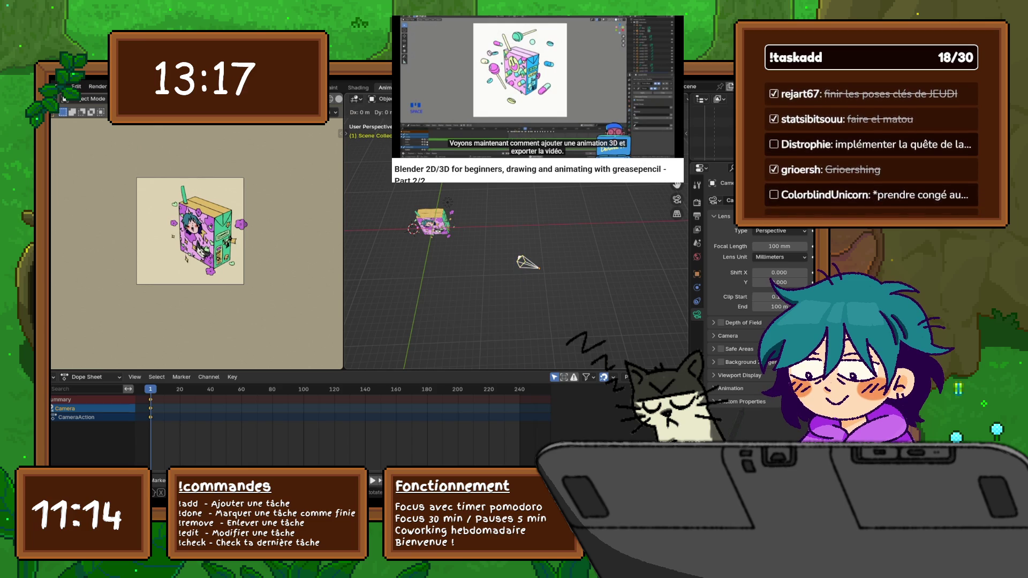
{"action": "key", "text": "z"}
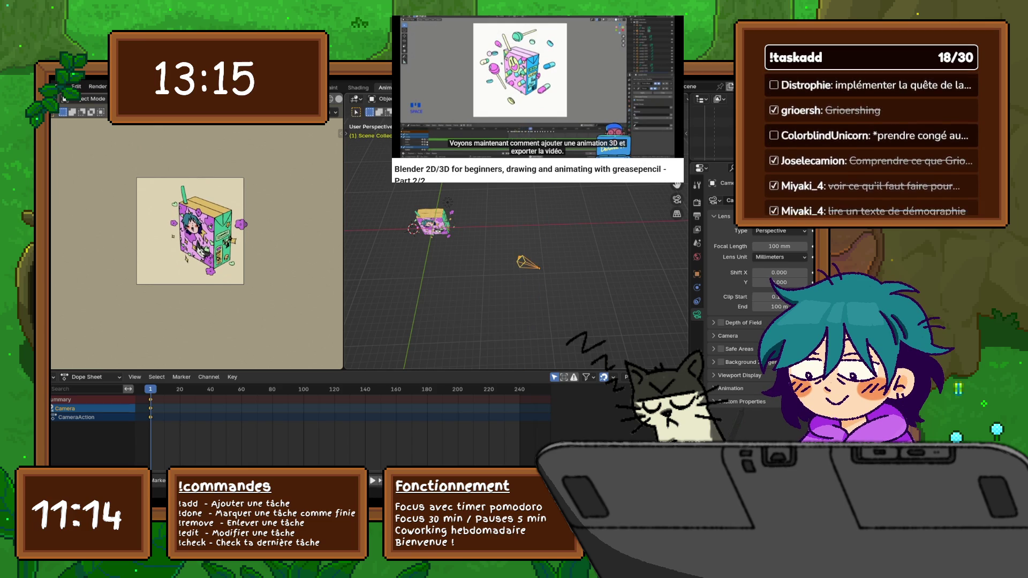
{"action": "key", "text": "y"}
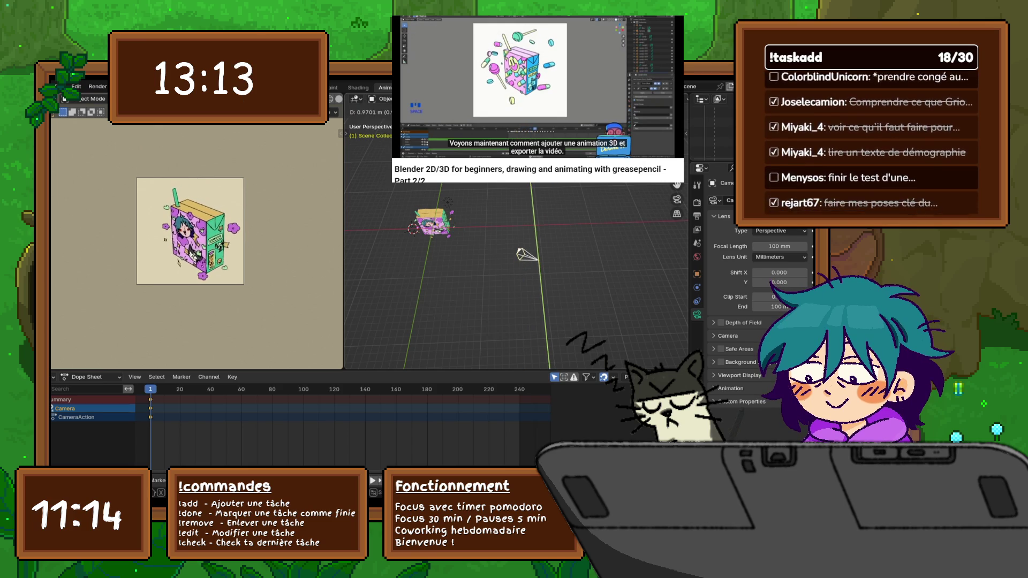
{"action": "key", "text": "Return"}
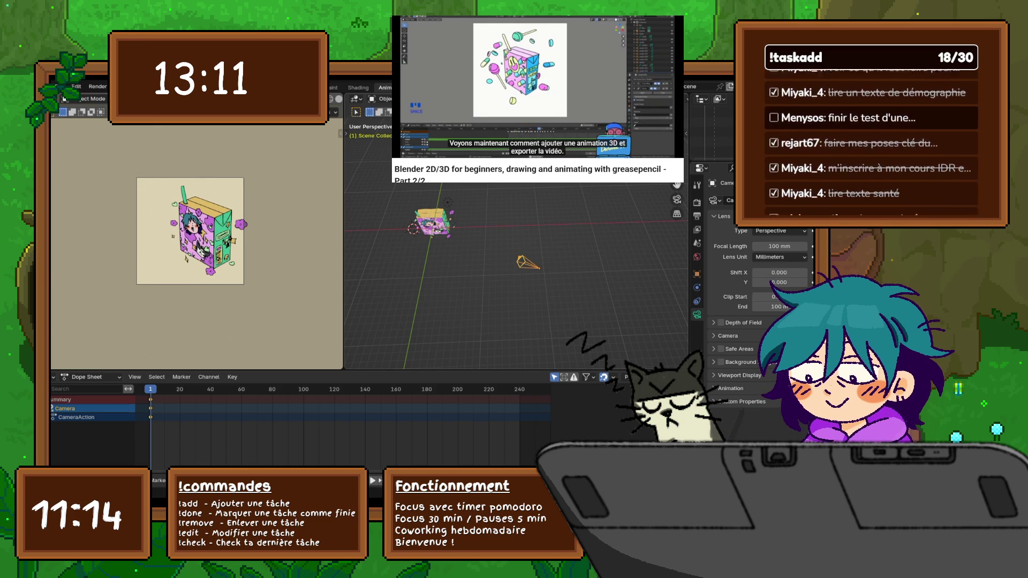
{"action": "key", "text": "g"}
{"action": "key", "text": "x"}
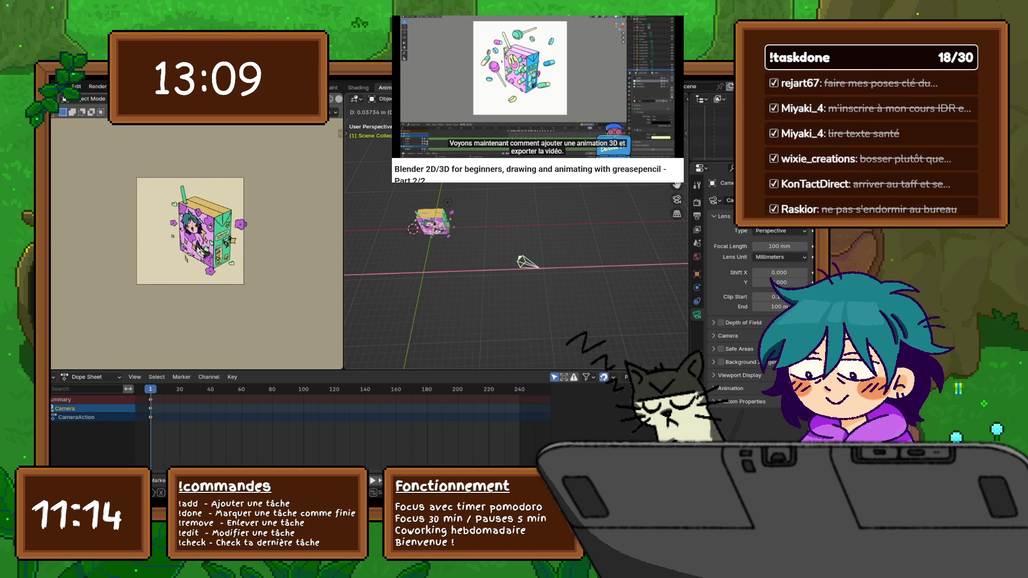
{"action": "key", "text": "Return"}
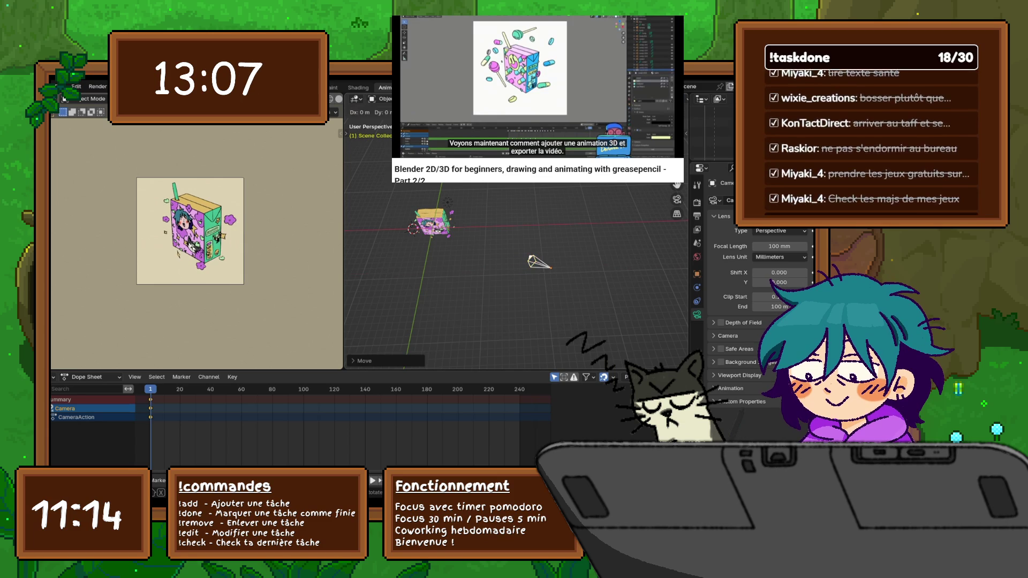
{"action": "key", "text": "g"}
{"action": "key", "text": "y"}
{"action": "key", "text": "Return"}
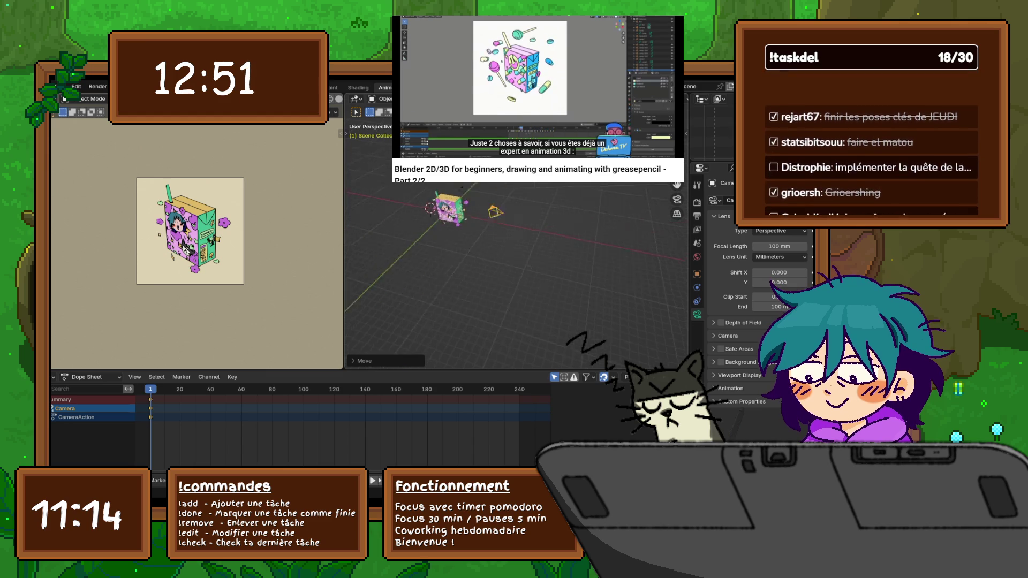
- Orbit to face the box front-on and widen the Properties editor for the camera lens settings
{"action": "middle_click_drag", "start_coordinate": [514, 265], "coordinate": [562, 277]}
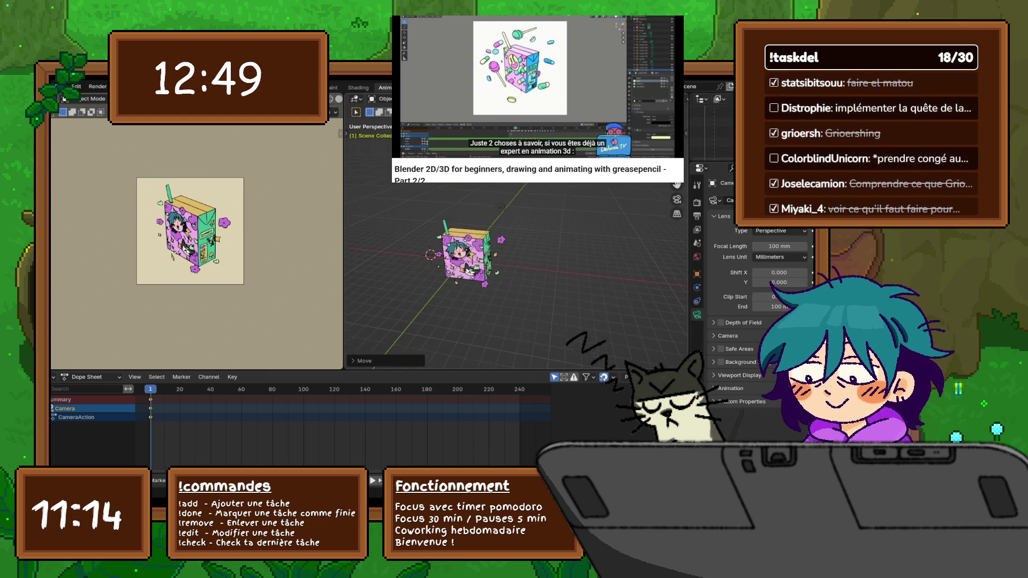
{"action": "scroll", "coordinate": [514, 241], "scroll_direction": "up", "scroll_amount": 5}
{"action": "middle_click_drag", "start_coordinate": [425, 266], "coordinate": [470, 253]}
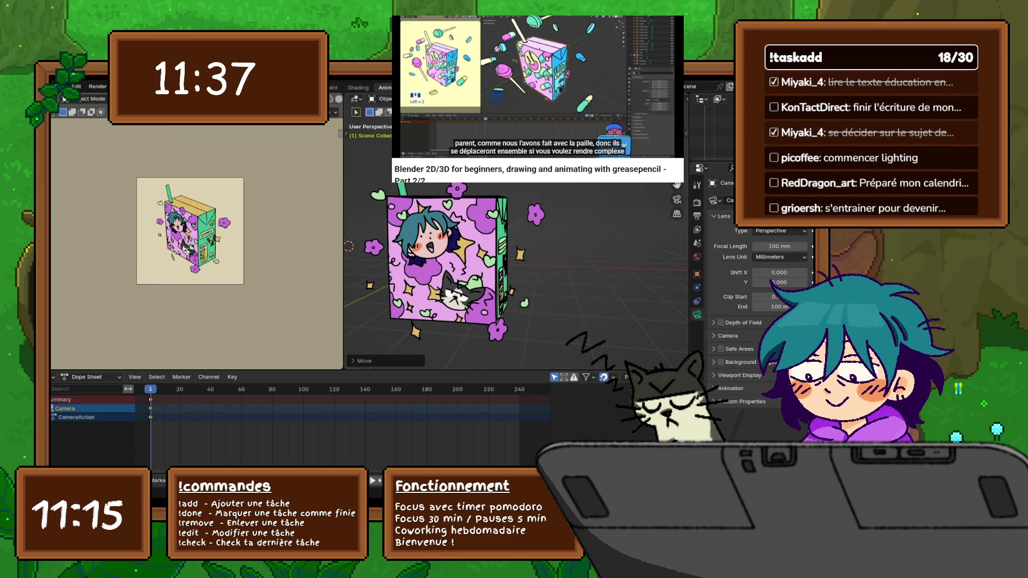
{"action": "left_click_drag", "start_coordinate": [689, 281], "coordinate": [546, 281]}
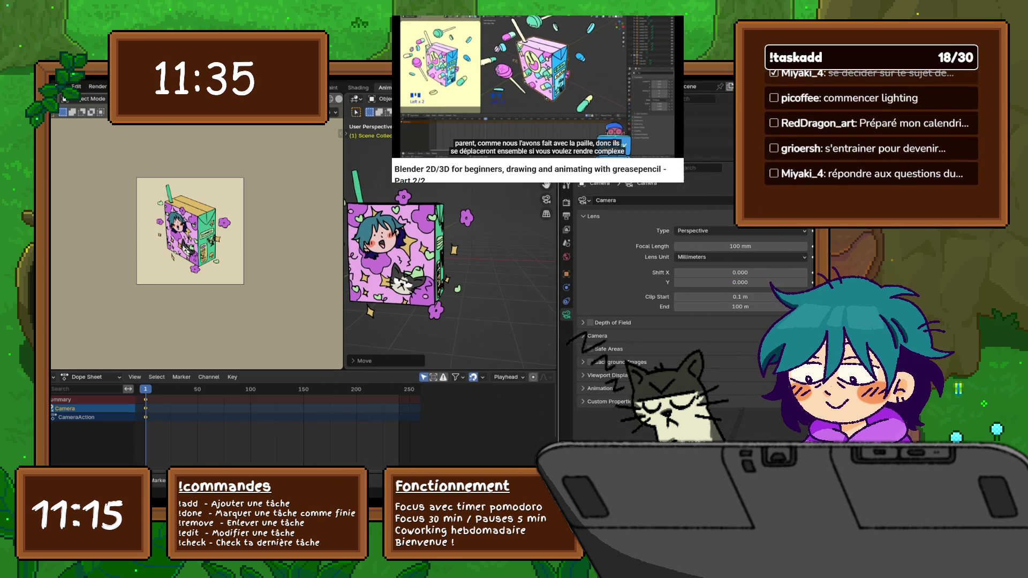
- Make the GPencil juice box active with its side lines layer selected, undoing a stray change
{"action": "left_click_drag", "start_coordinate": [682, 181], "coordinate": [683, 370]}
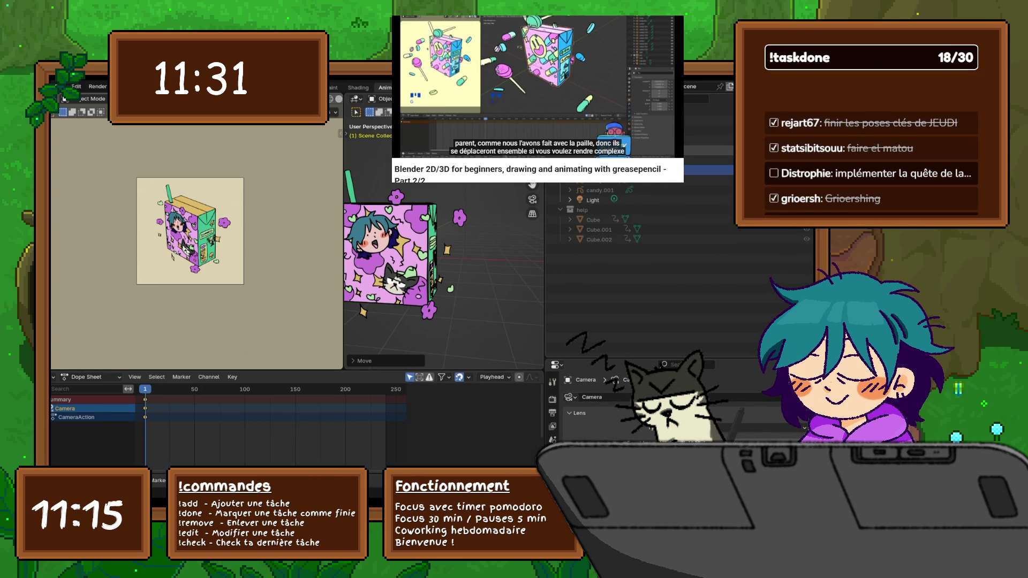
{"action": "left_click", "coordinate": [390, 252]}
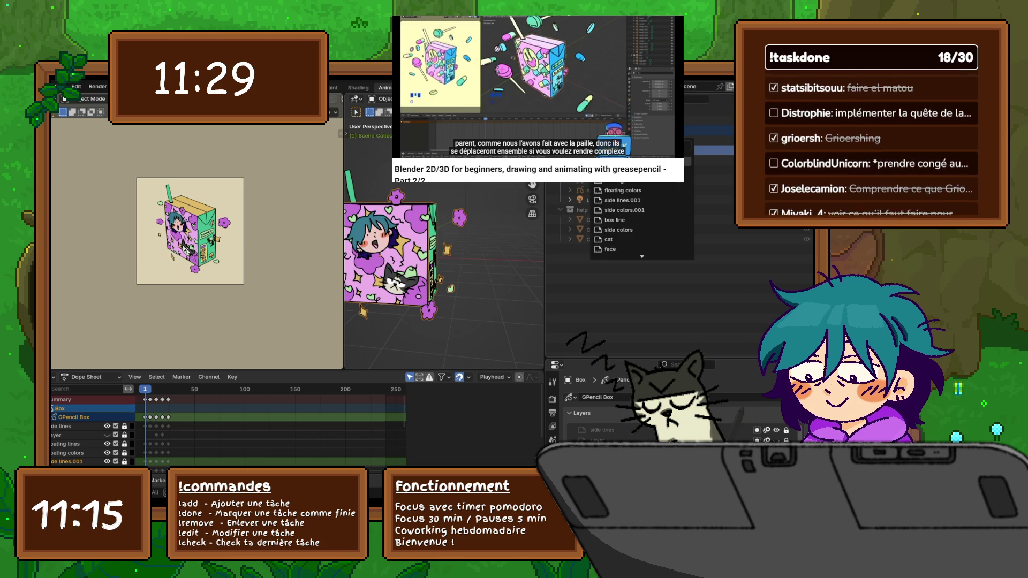
{"action": "left_click", "coordinate": [618, 179]}
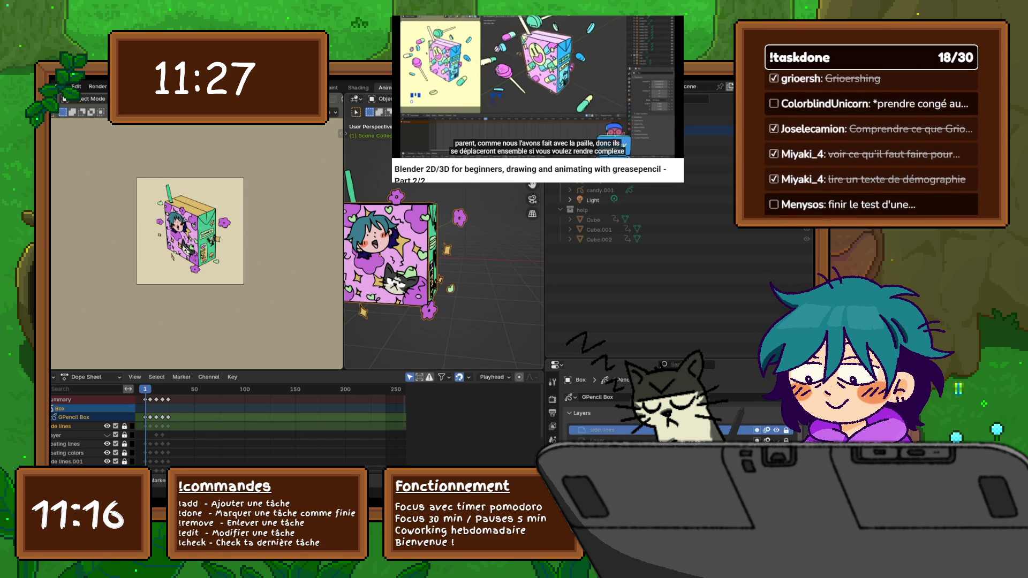
{"action": "key", "text": "ctrl+z"}
- Widen the 3D viewport and orbit so the box's green side panel shows
{"action": "left_click_drag", "start_coordinate": [343, 241], "coordinate": [235, 241]}
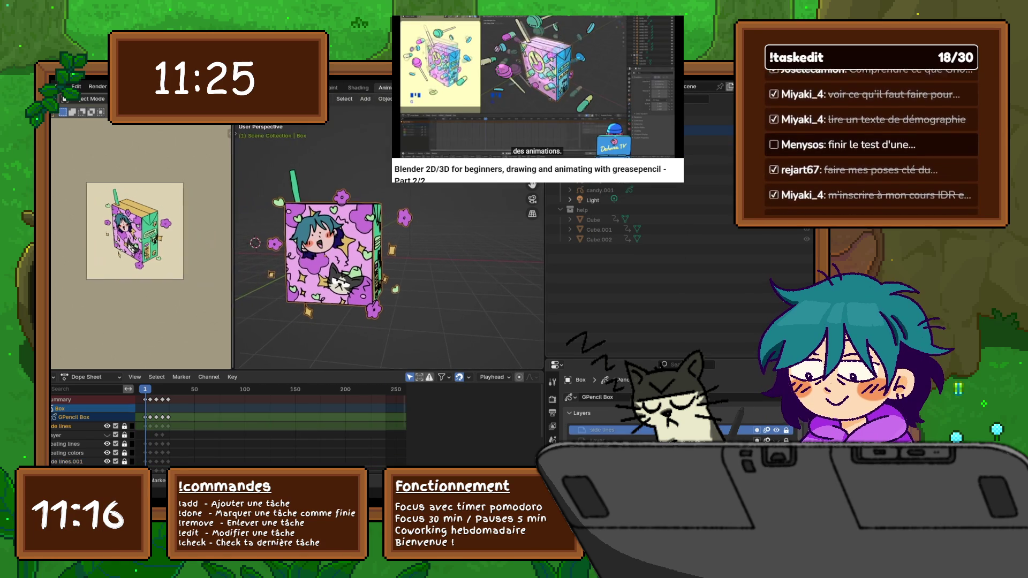
{"action": "middle_click_drag", "start_coordinate": [386, 257], "coordinate": [450, 257]}
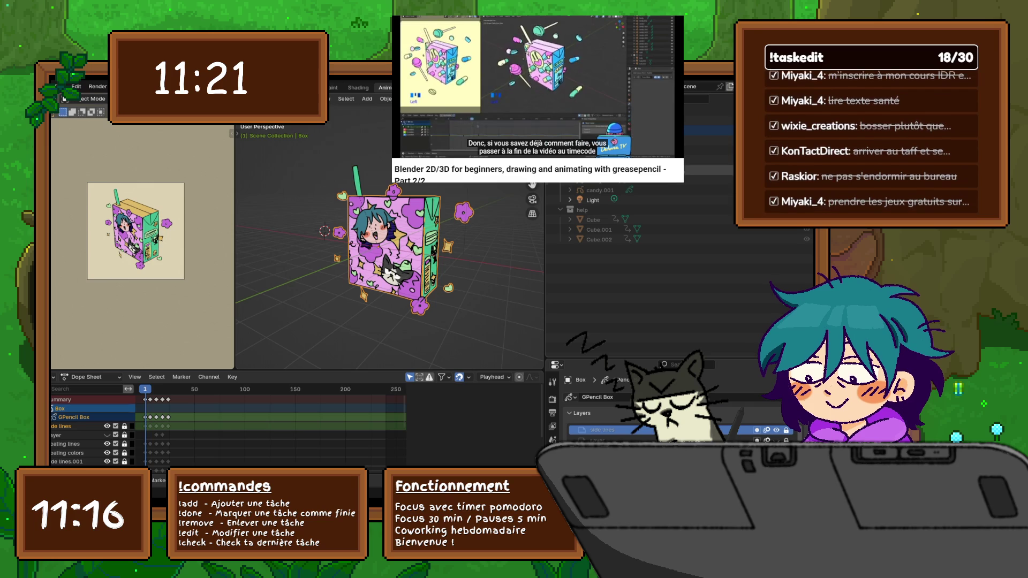
{"action": "key", "text": "ctrl+z"}
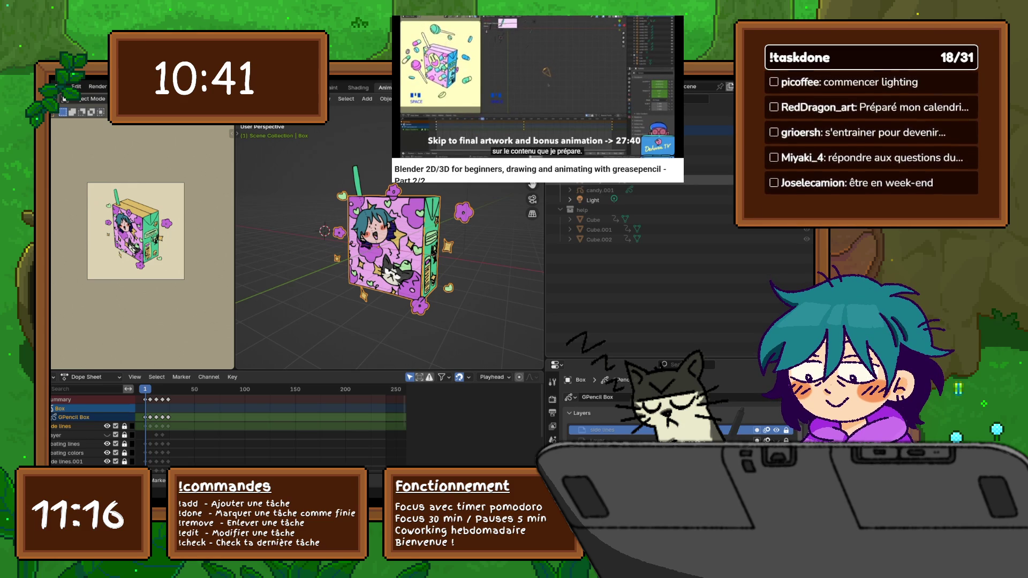
- Duplicate the pink cloud candy, rotate the copy and set it lower on the right
{"action": "key", "text": "Delete"}
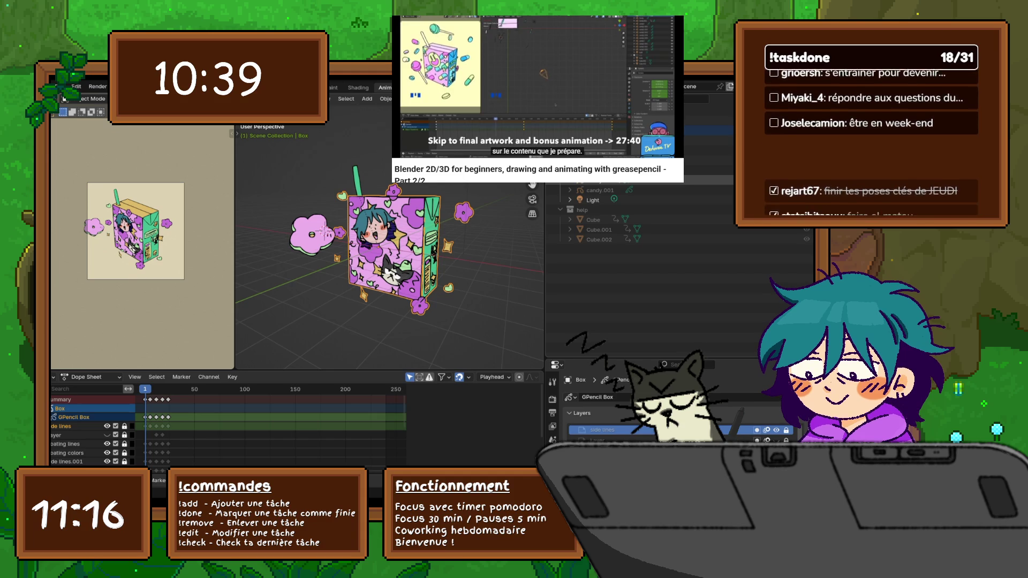
{"action": "left_click", "coordinate": [313, 233]}
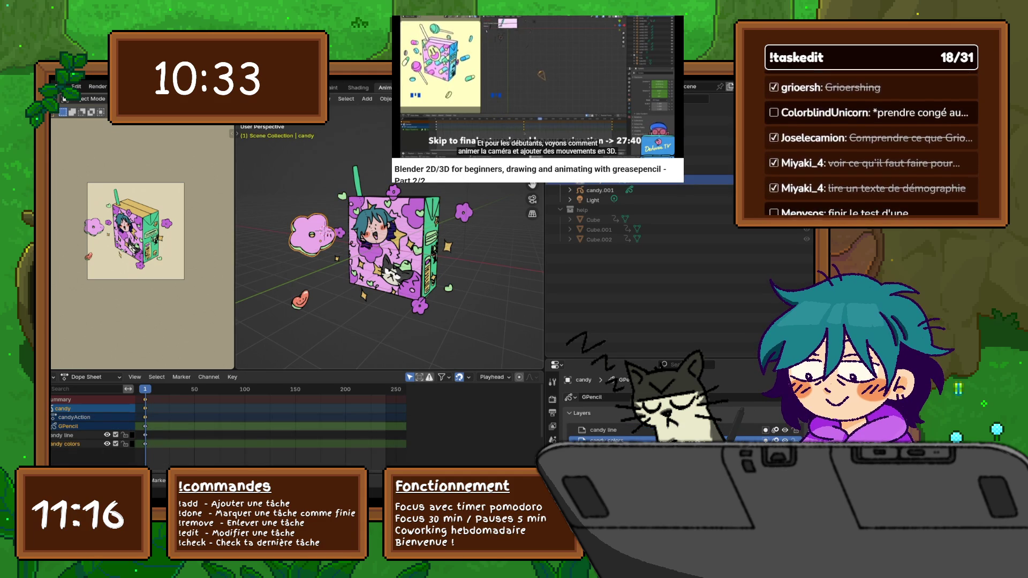
{"action": "key", "text": "shift+d"}
{"action": "key", "text": "Return"}
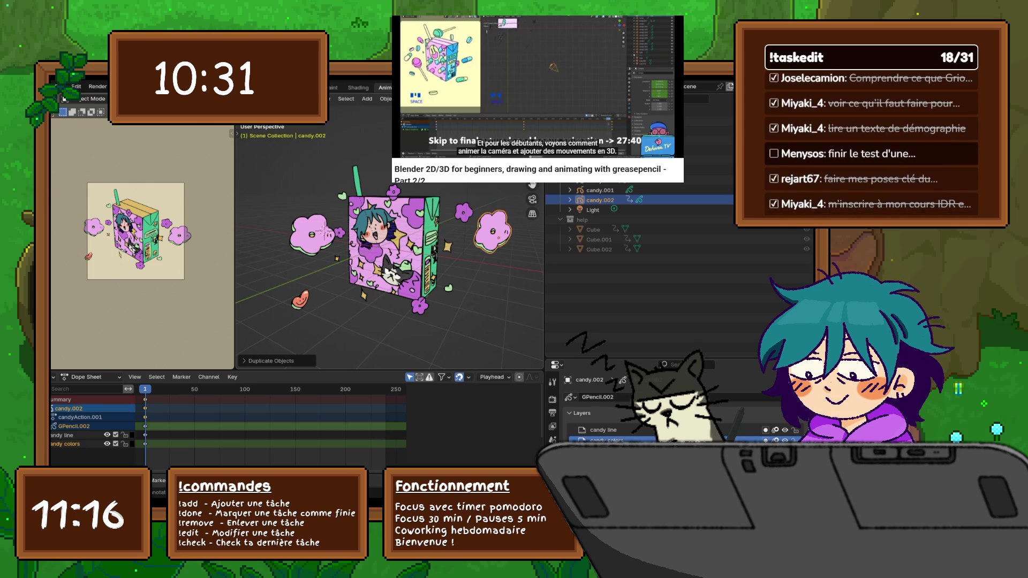
{"action": "key", "text": "g"}
{"action": "key", "text": "z"}
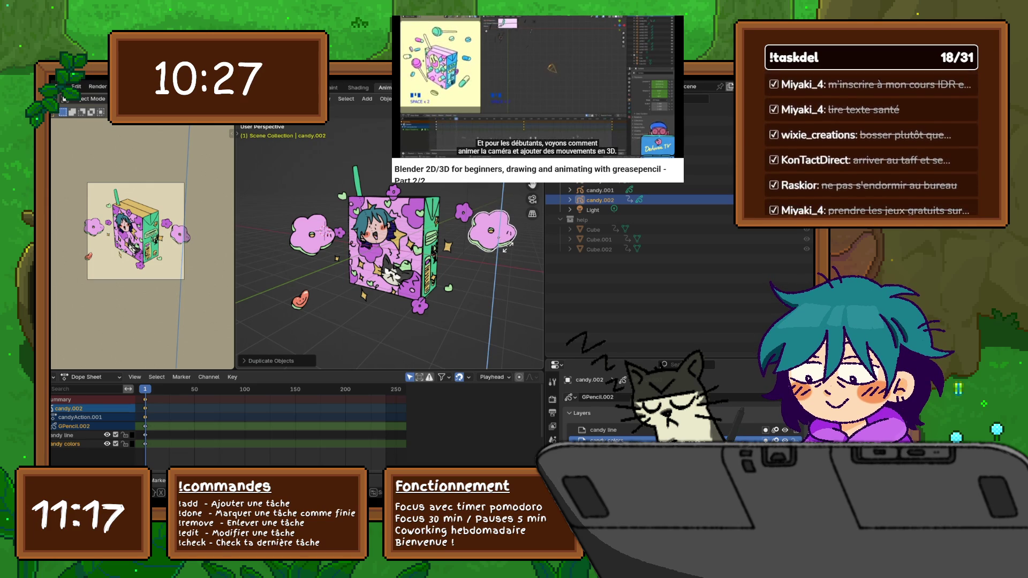
{"action": "key", "text": "r"}
{"action": "key", "text": "Return"}
{"action": "key", "text": "g"}
{"action": "key", "text": "z"}
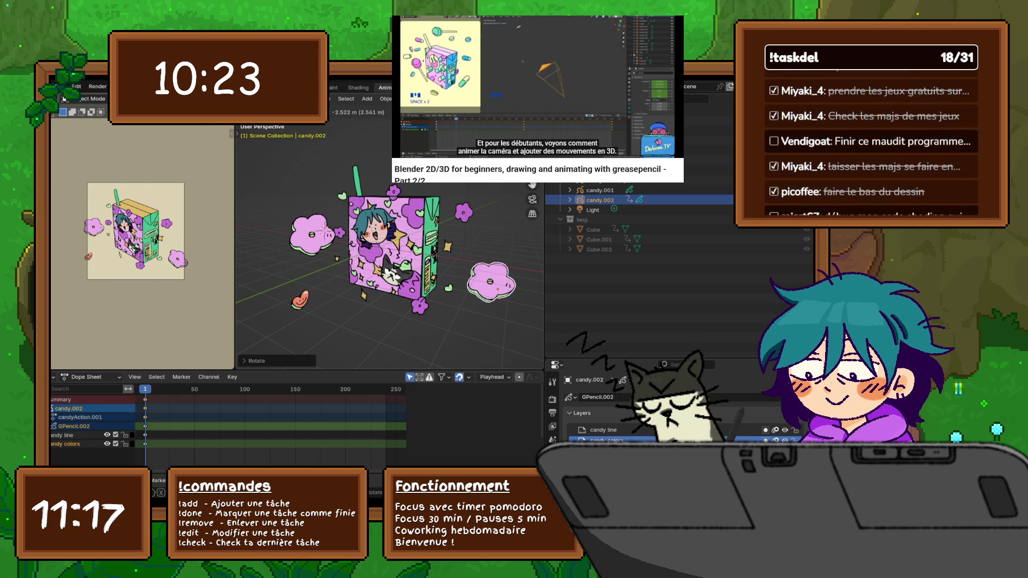
{"action": "key", "text": "Return"}
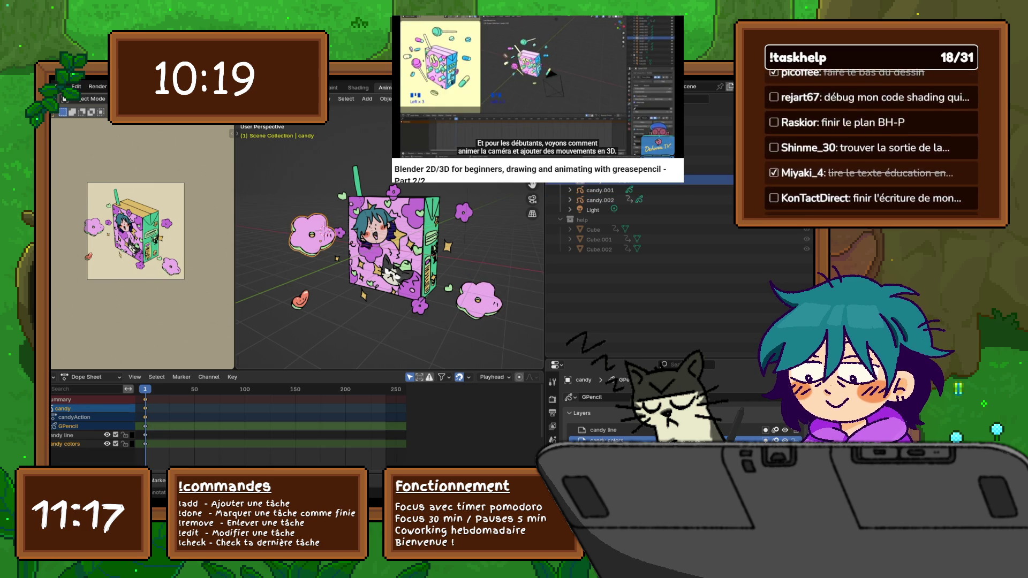
- Raise the left cloud, then add another cloud copy lower down, rotated and nudged into place
{"action": "key", "text": "g"}
{"action": "key", "text": "z"}
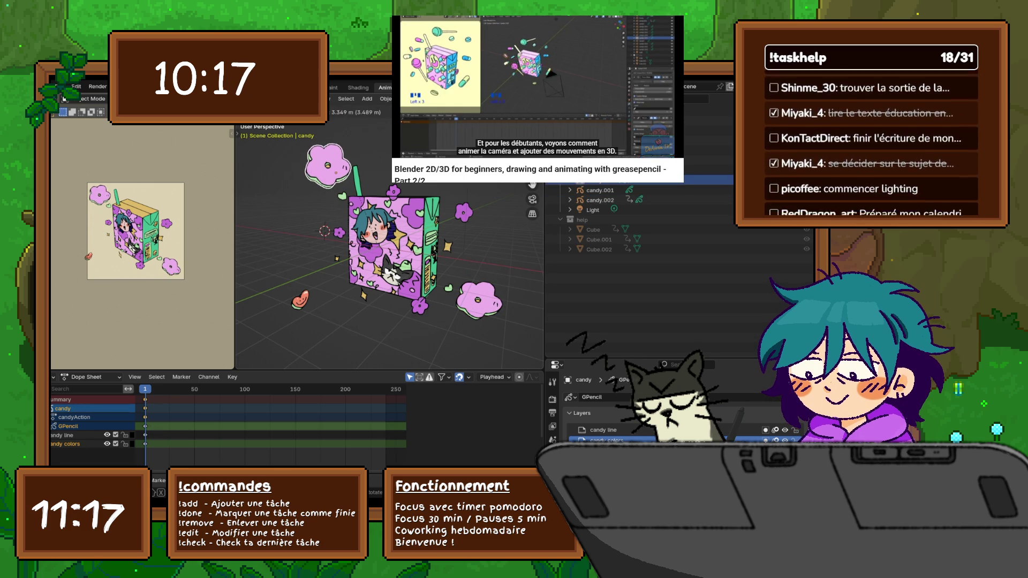
{"action": "key", "text": "Return"}
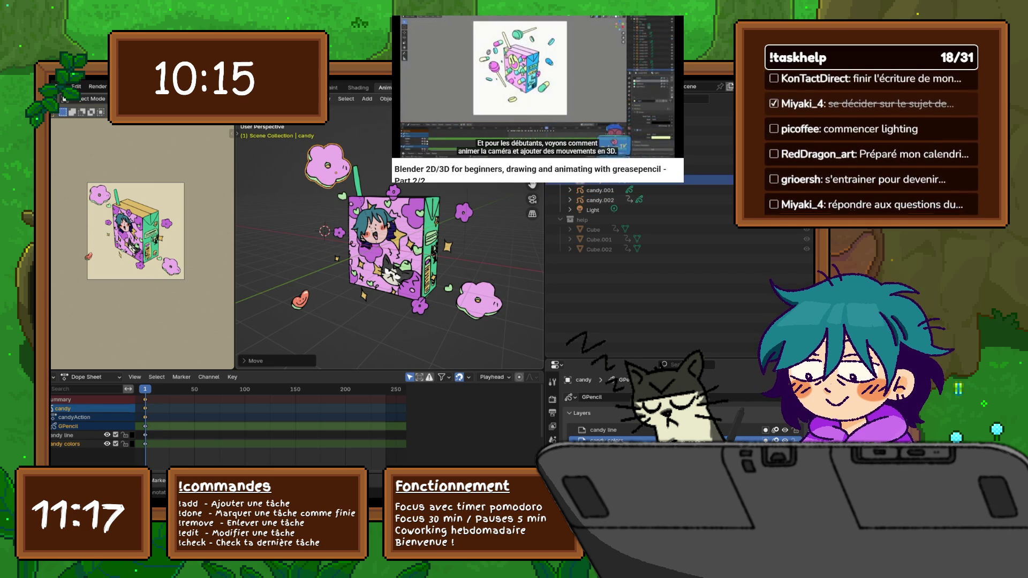
{"action": "key", "text": "shift+d"}
{"action": "key", "text": "z"}
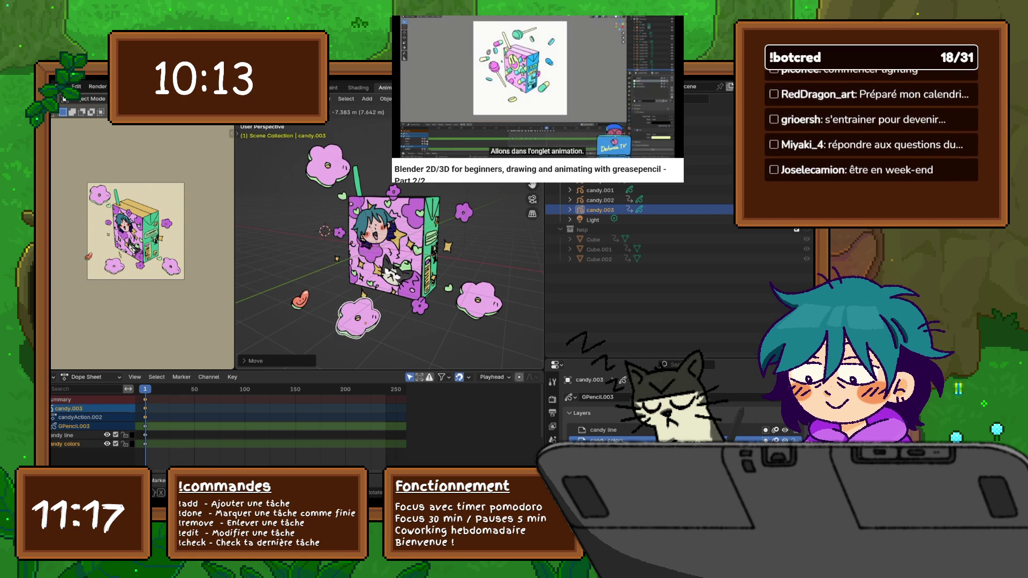
{"action": "key", "text": "Return"}
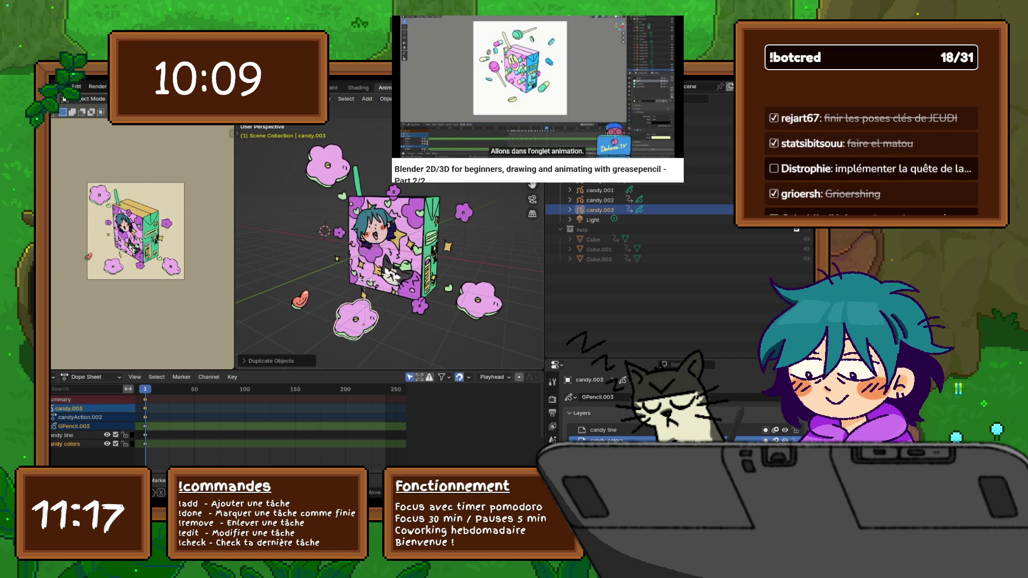
{"action": "key", "text": "g"}
{"action": "key", "text": "y"}
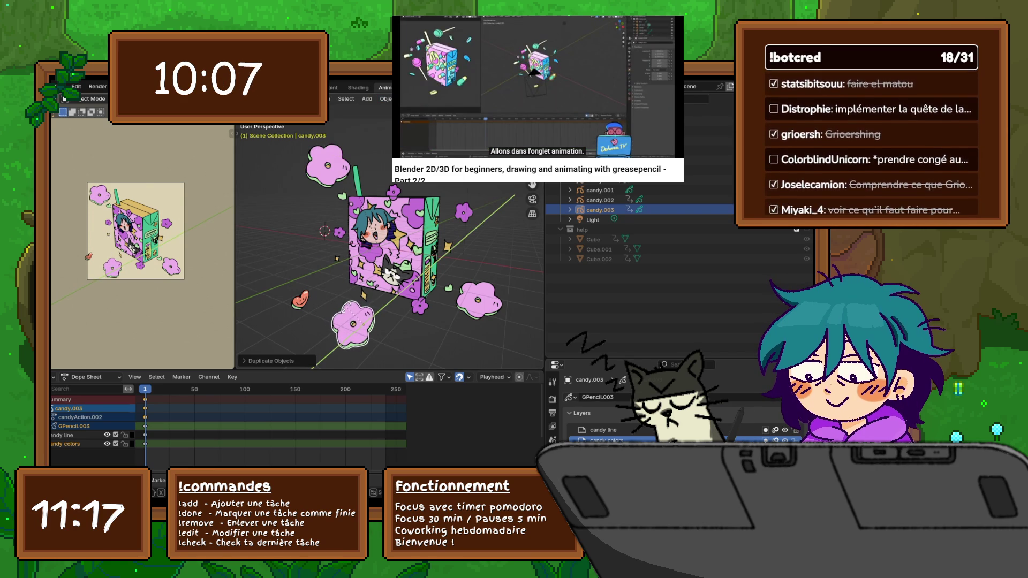
{"action": "key", "text": "r"}
{"action": "key", "text": "Return"}
{"action": "key", "text": "g"}
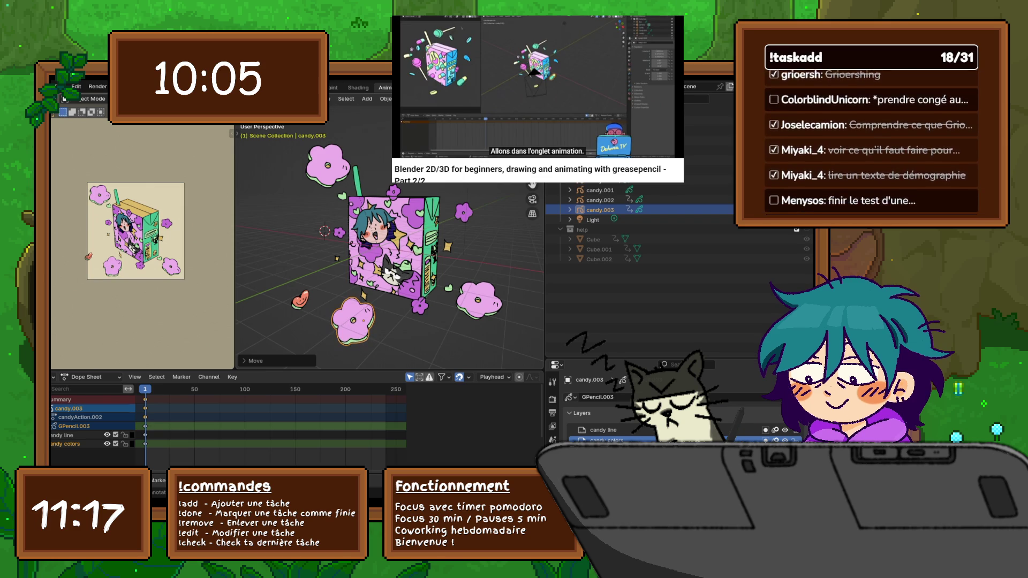
{"action": "key", "text": "Return"}
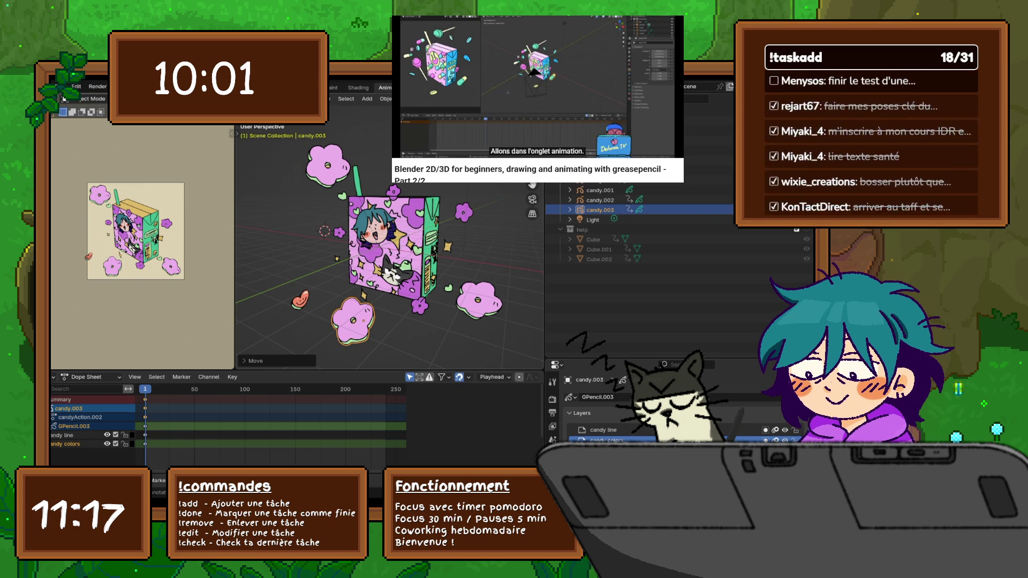
- Reposition and rotate the red candy, then place a rotated copy of it lower beside the box
{"action": "left_click", "coordinate": [299, 299]}
{"action": "key", "text": "g"}
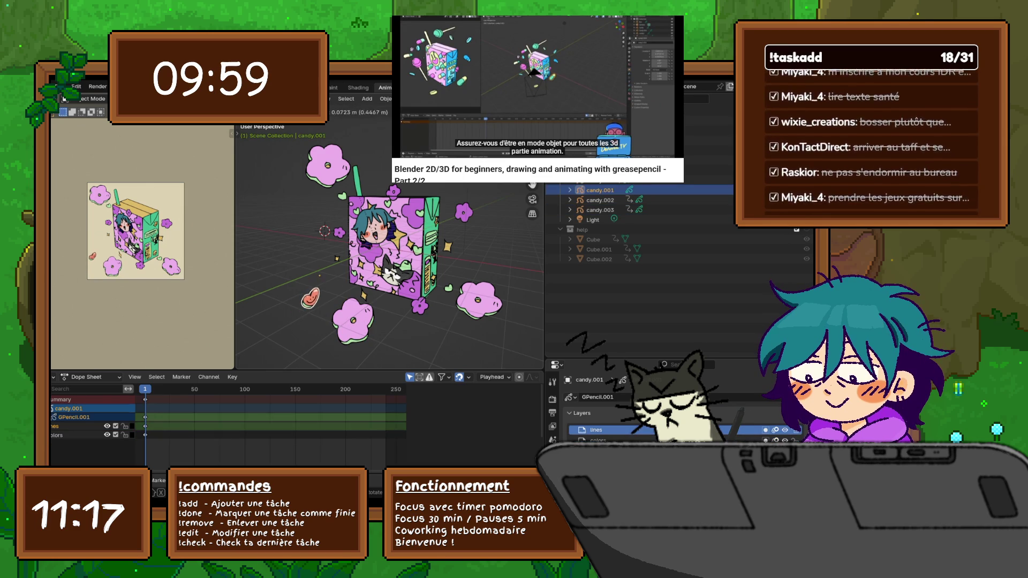
{"action": "left_click", "coordinate": [315, 292]}
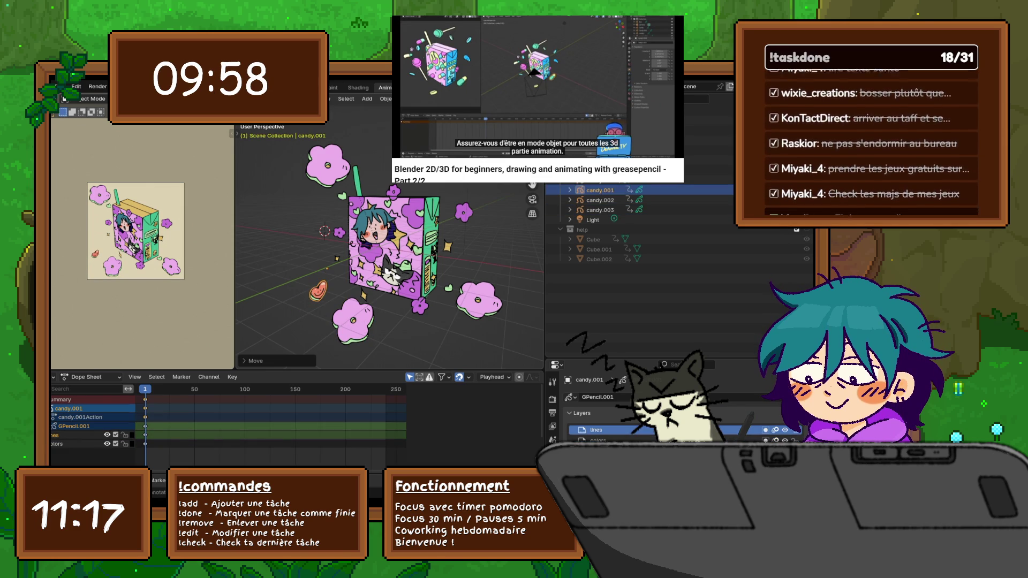
{"action": "left_click", "coordinate": [346, 295]}
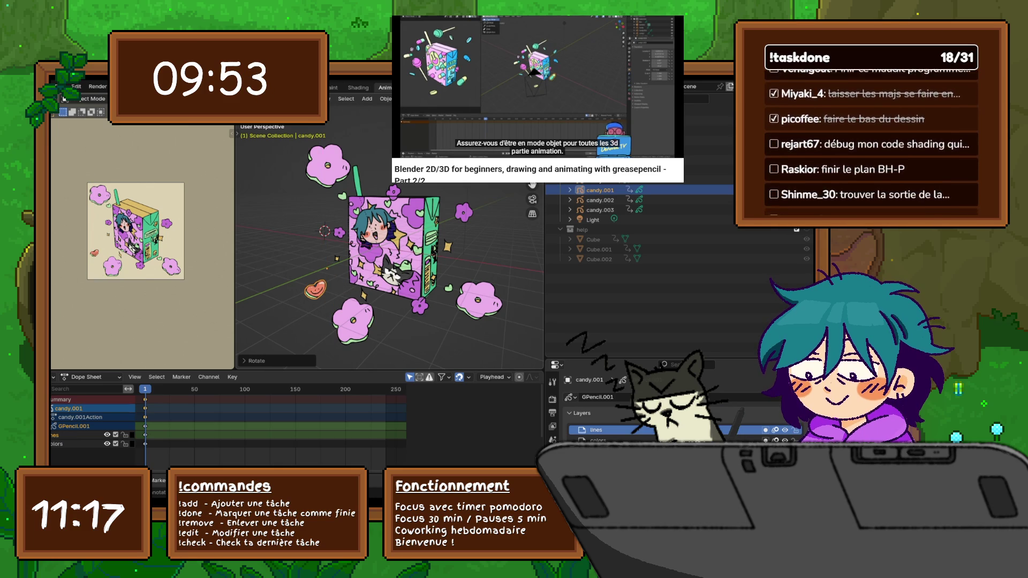
{"action": "key", "text": "shift+d"}
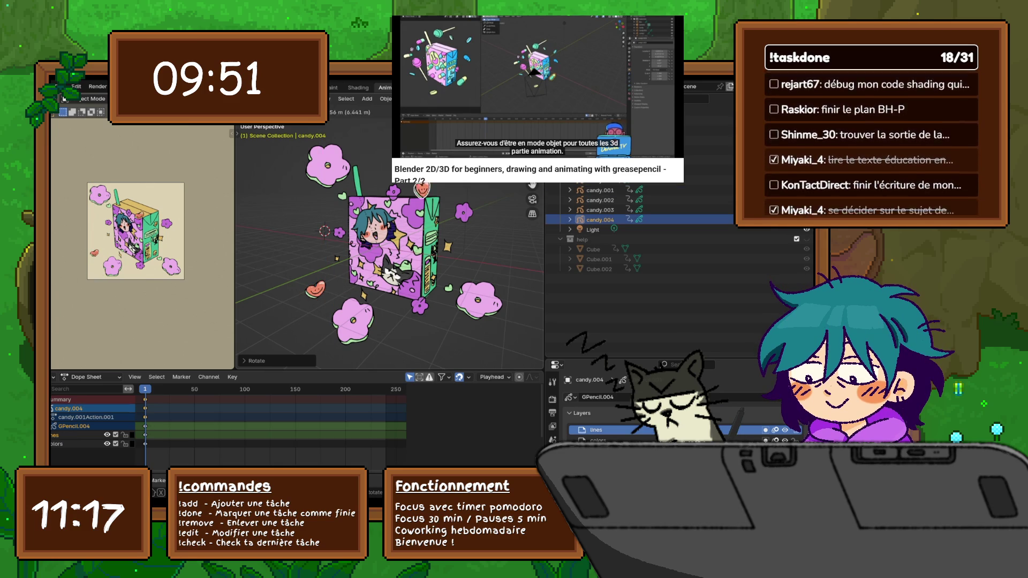
{"action": "left_click", "coordinate": [345, 258]}
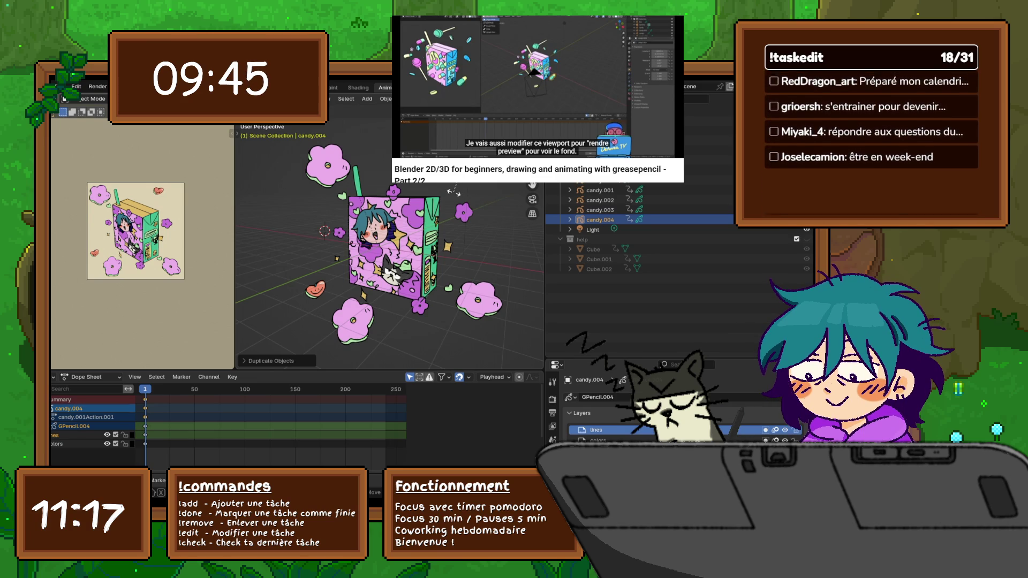
{"action": "key", "text": "r"}
{"action": "left_click", "coordinate": [453, 191]}
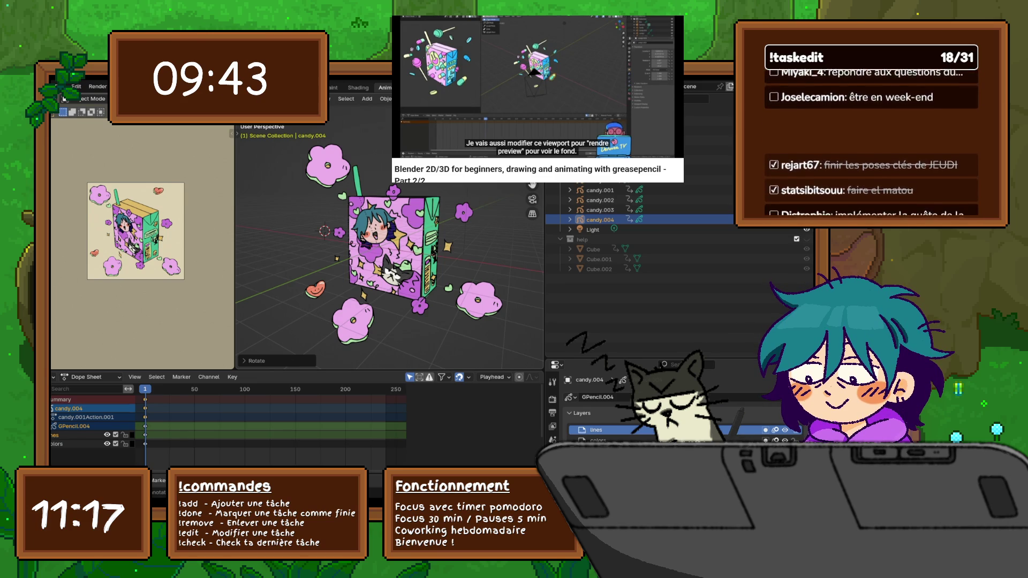
{"action": "key", "text": "g"}
{"action": "key", "text": "z"}
{"action": "key", "text": "Return"}
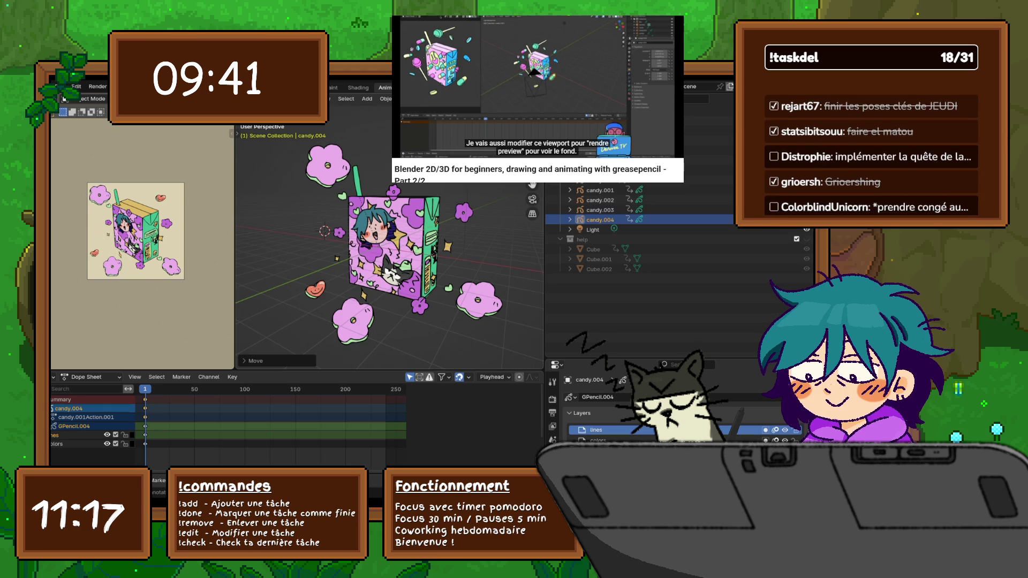
- Slightly resize and shift the top-left flower candy into its new spot
{"action": "left_click", "coordinate": [598, 180]}
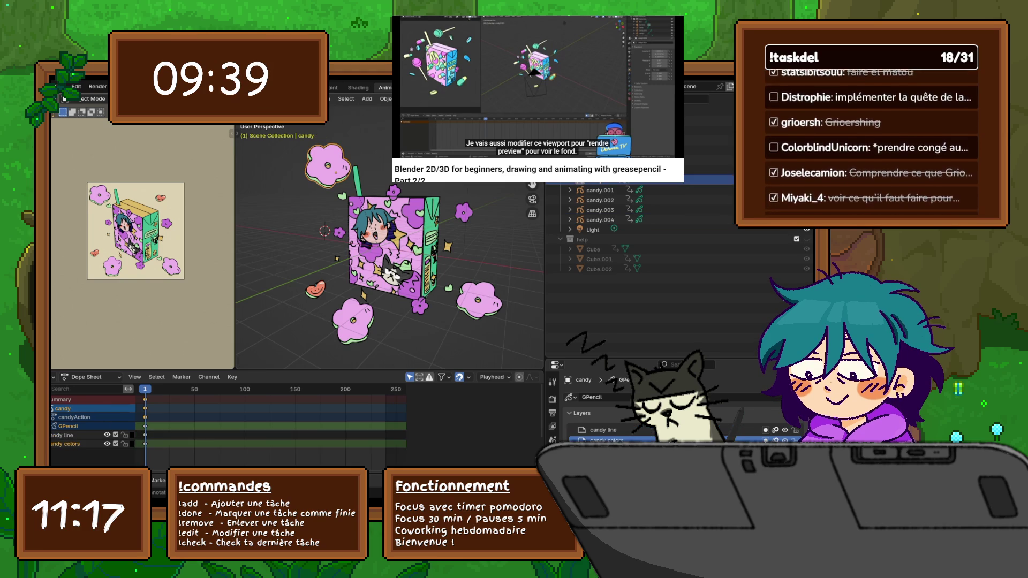
{"action": "key", "text": "g"}
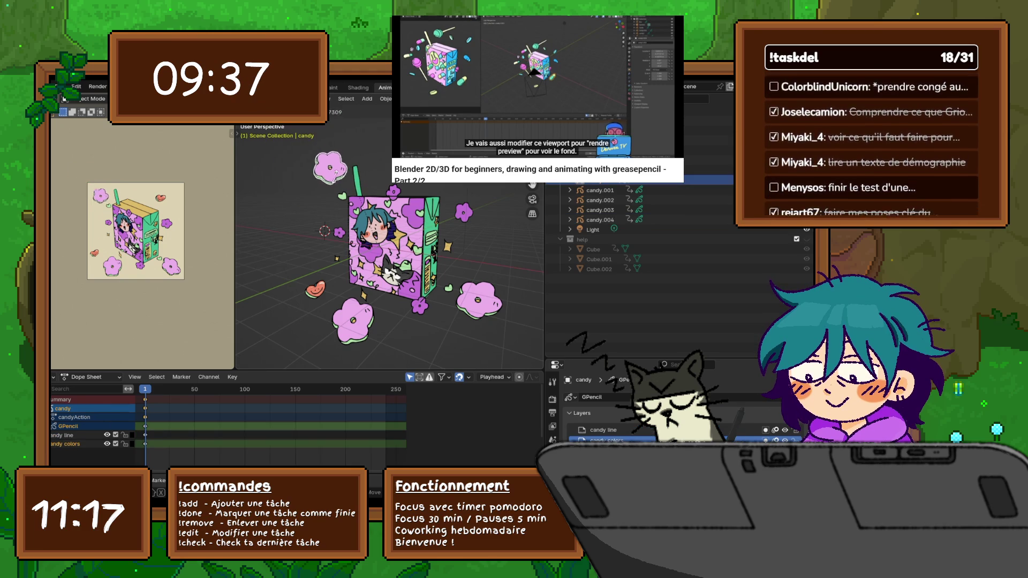
{"action": "key", "text": "s"}
{"action": "key", "text": "Return"}
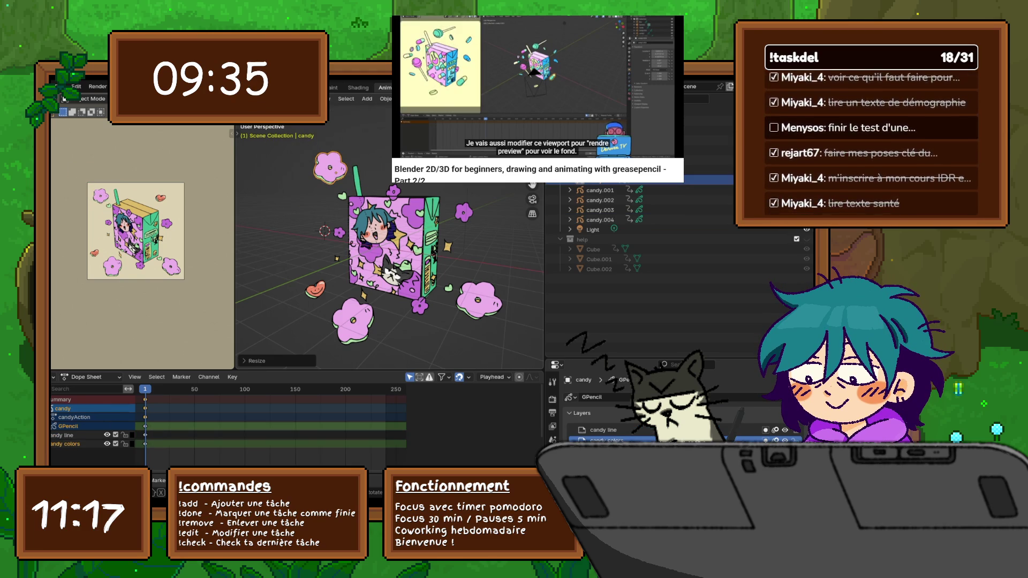
{"action": "key", "text": "g"}
{"action": "key", "text": "Return"}
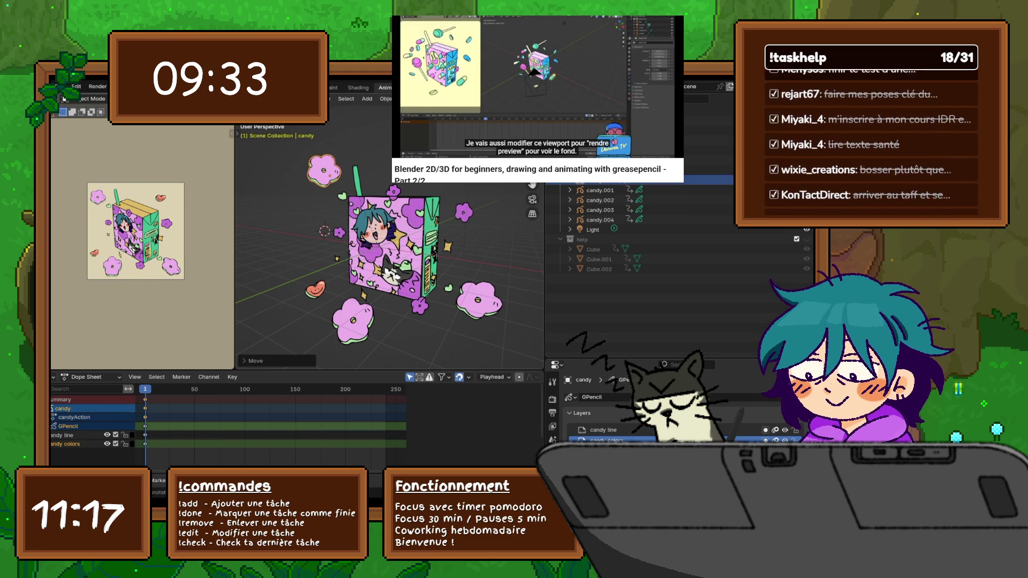
- Shrink the bottom-right flower candy and move it up beside the juice box
{"action": "left_click", "coordinate": [479, 303]}
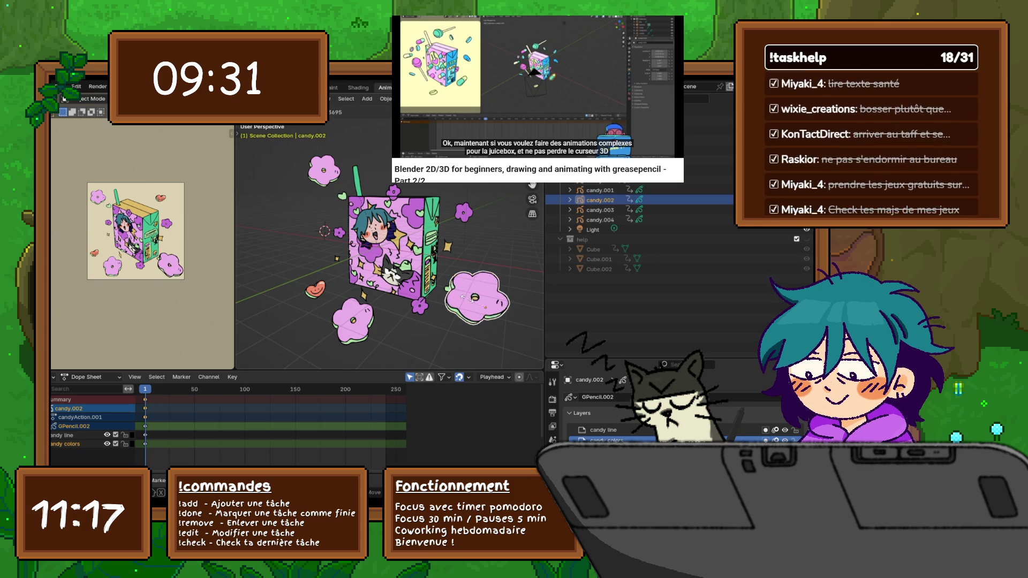
{"action": "key", "text": "s"}
{"action": "key", "text": "Return"}
{"action": "key", "text": "g"}
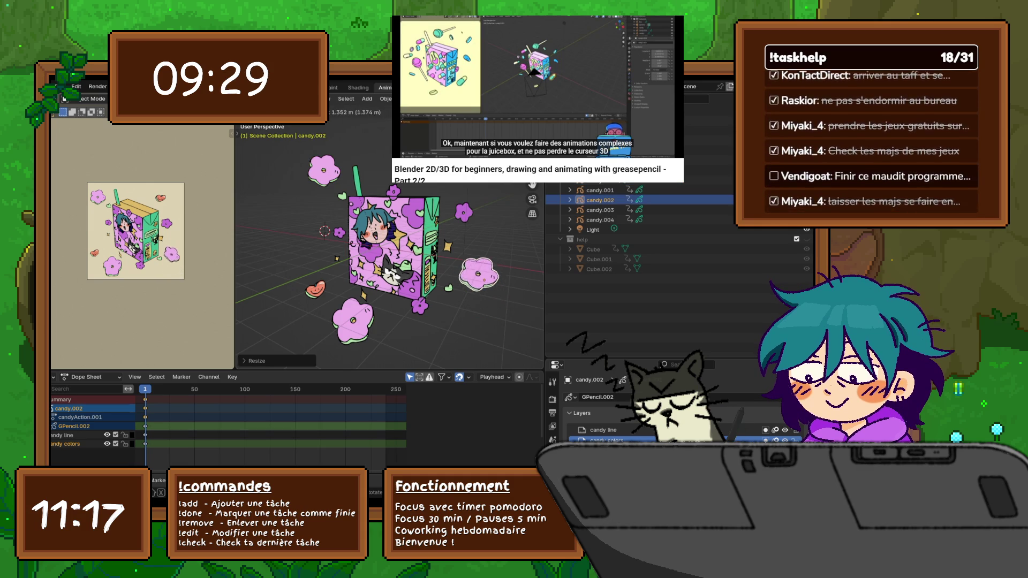
{"action": "key", "text": "Return"}
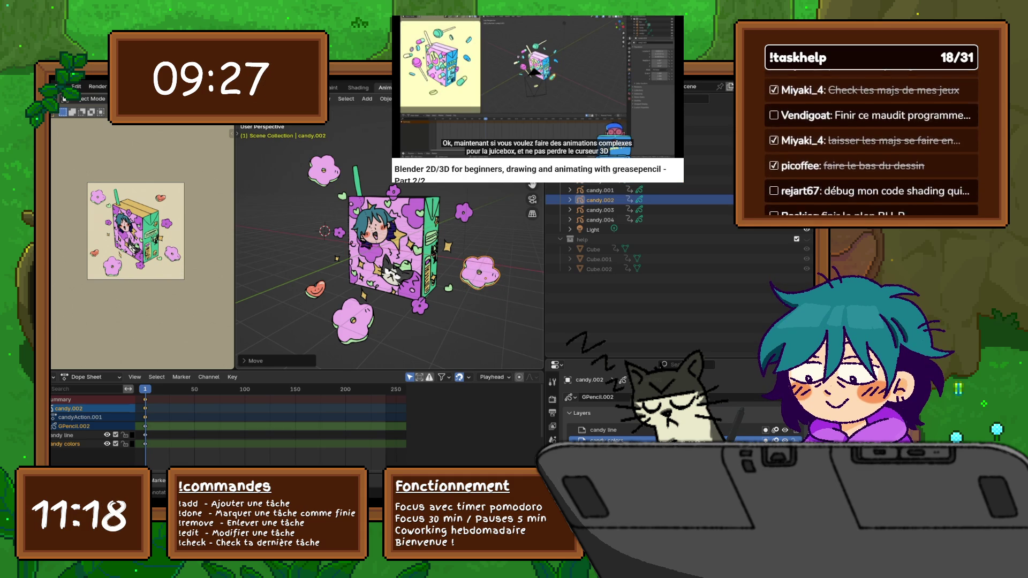
{"action": "left_click", "coordinate": [57, 86]}
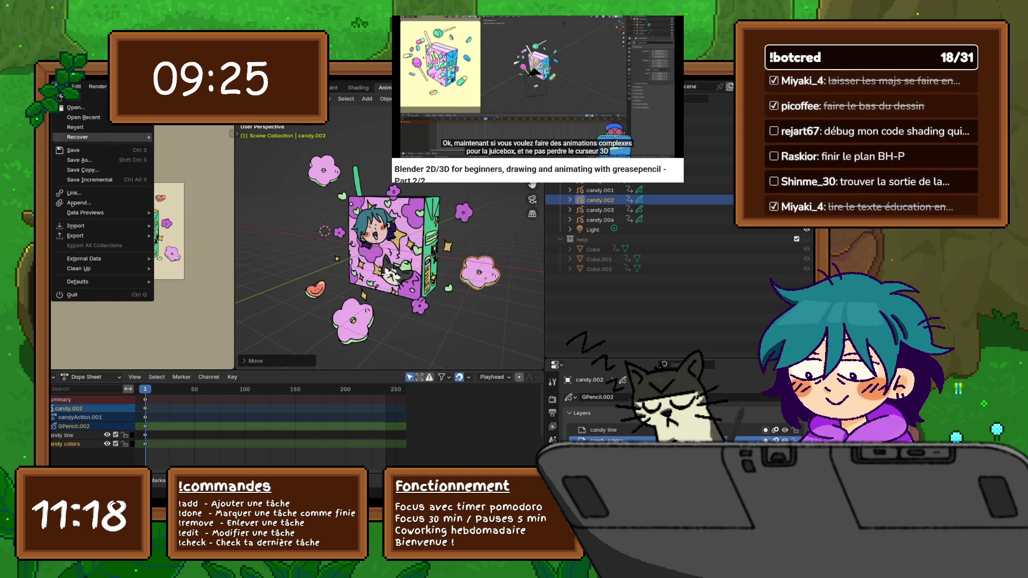
- Save the scene from the File menu, then select the straw object
{"action": "left_click", "coordinate": [89, 150]}
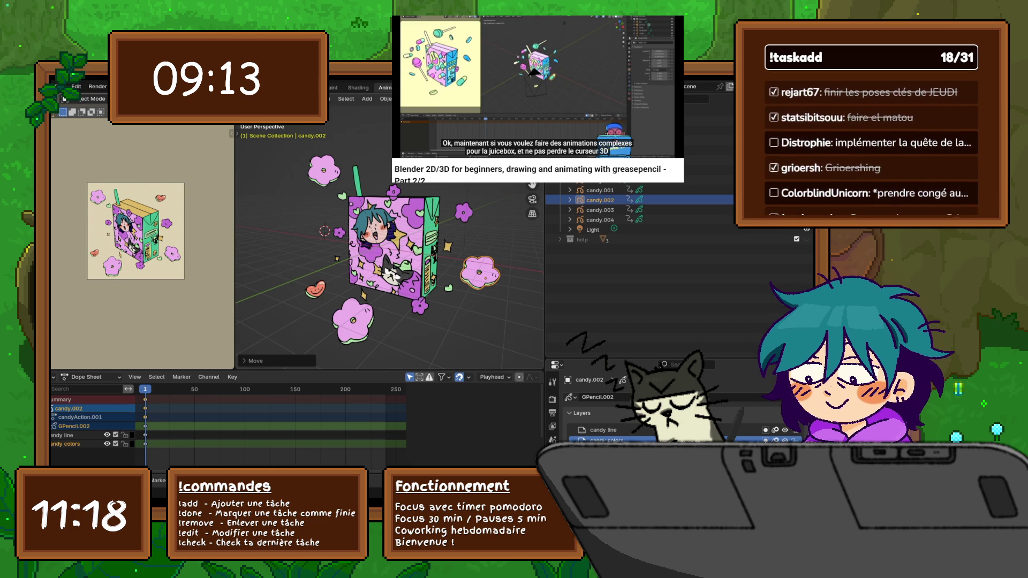
{"action": "left_click", "coordinate": [610, 159]}
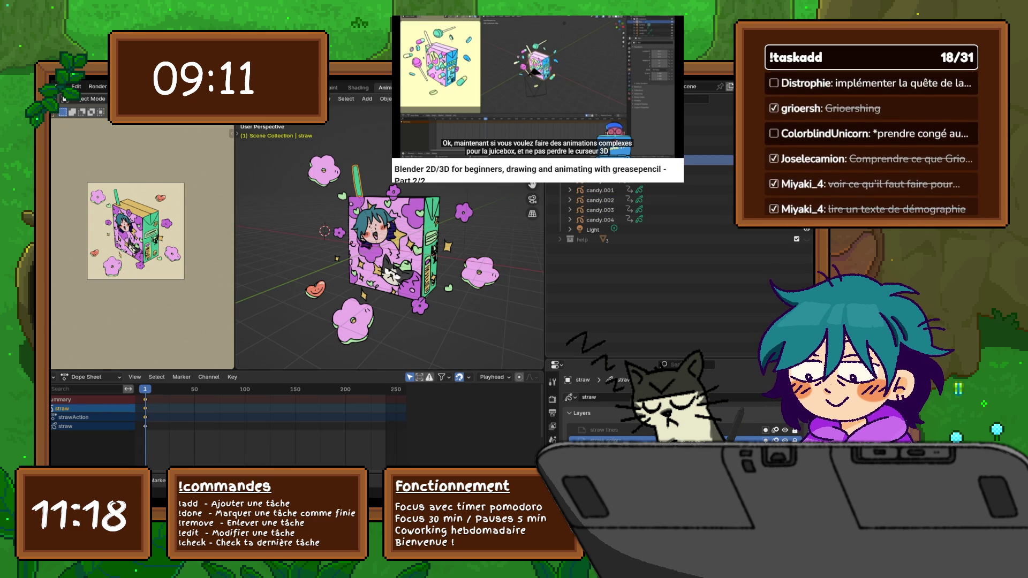
- Grab the Box object with its candies to a new spot, then nudge it vertically along Z
{"action": "left_click", "coordinate": [598, 150]}
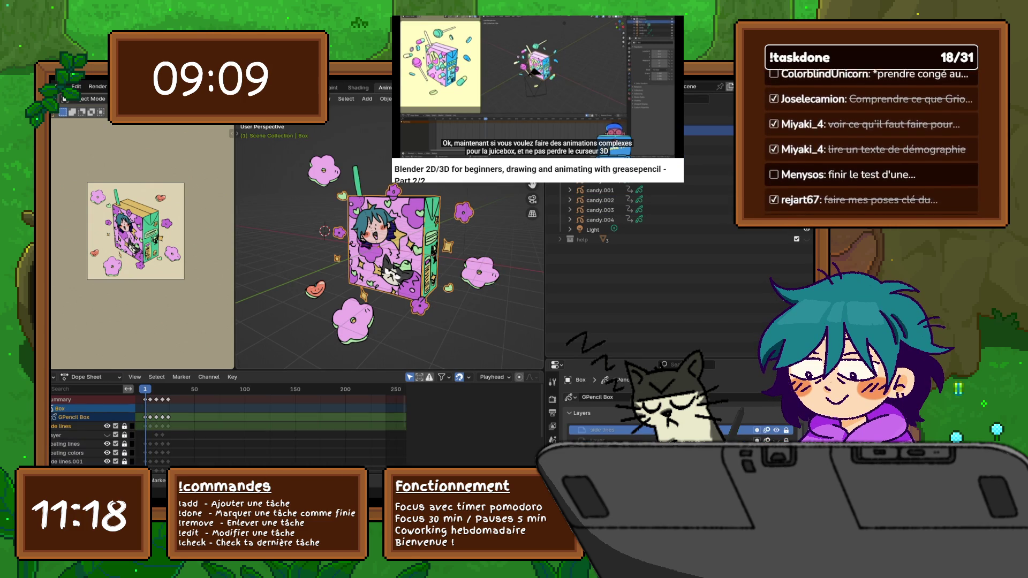
{"action": "key", "text": "g"}
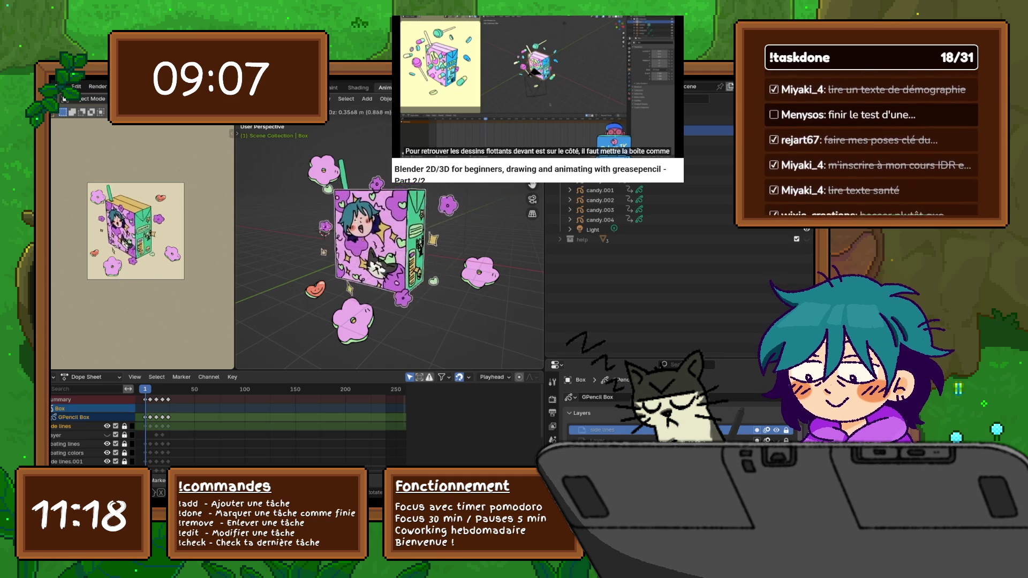
{"action": "key", "text": "Return"}
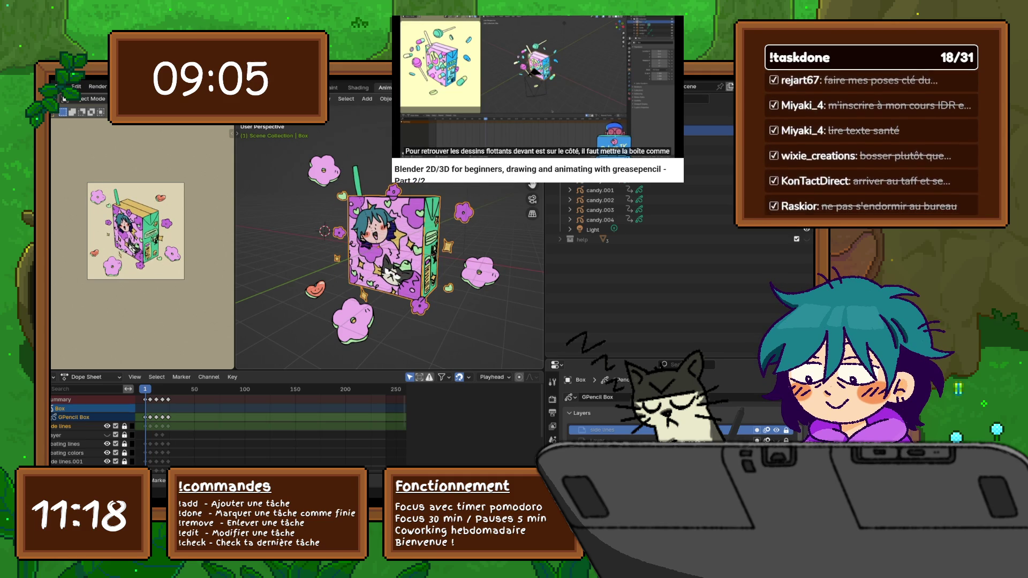
{"action": "key", "text": "g"}
{"action": "key", "text": "z"}
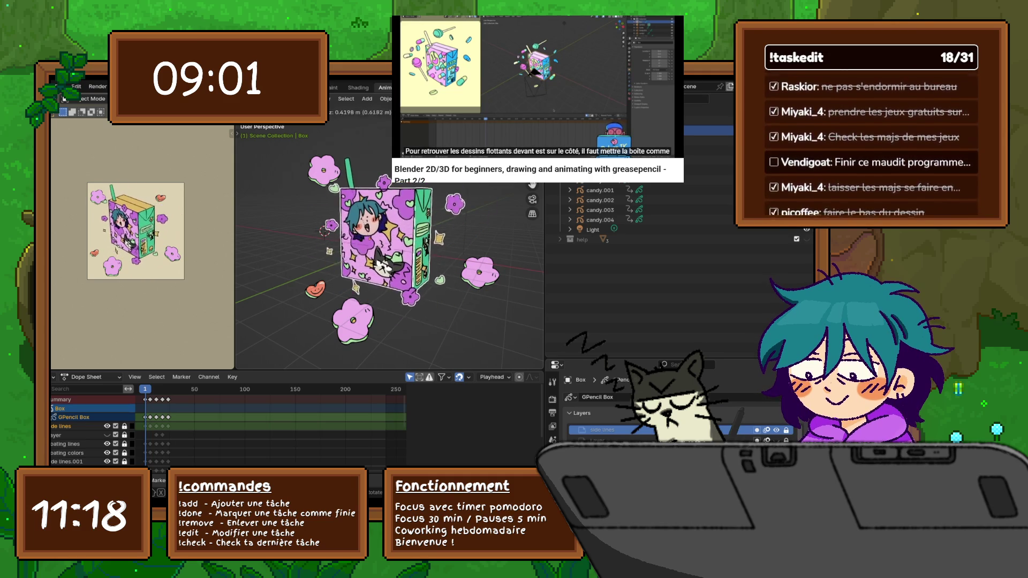
{"action": "key", "text": "Return"}
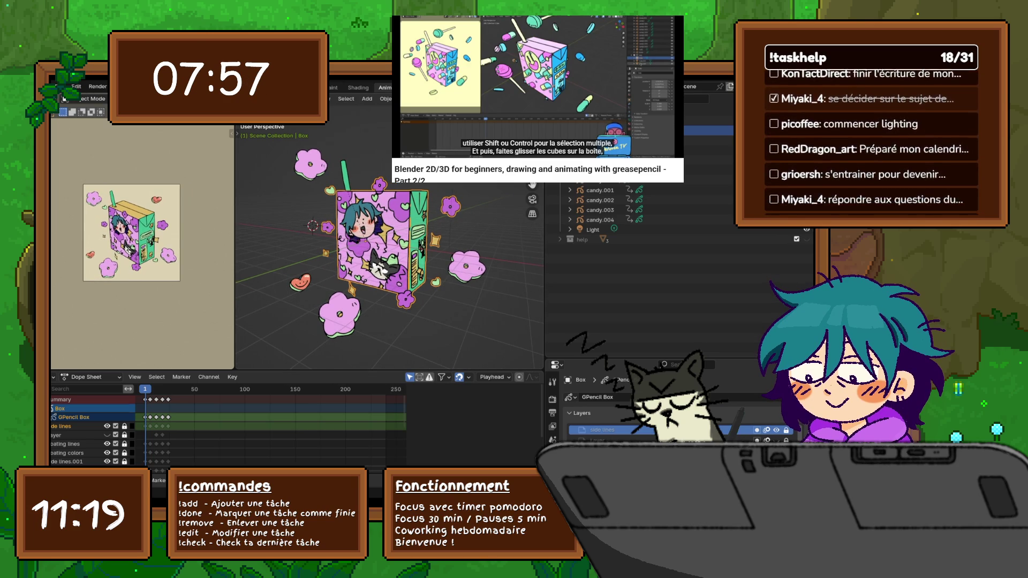
{"action": "scroll", "coordinate": [132, 233], "scroll_direction": "up", "scroll_amount": 1}
{"action": "scroll", "coordinate": [132, 233], "scroll_direction": "up", "scroll_amount": 1}
{"action": "scroll", "coordinate": [132, 233], "scroll_direction": "up", "scroll_amount": 1}
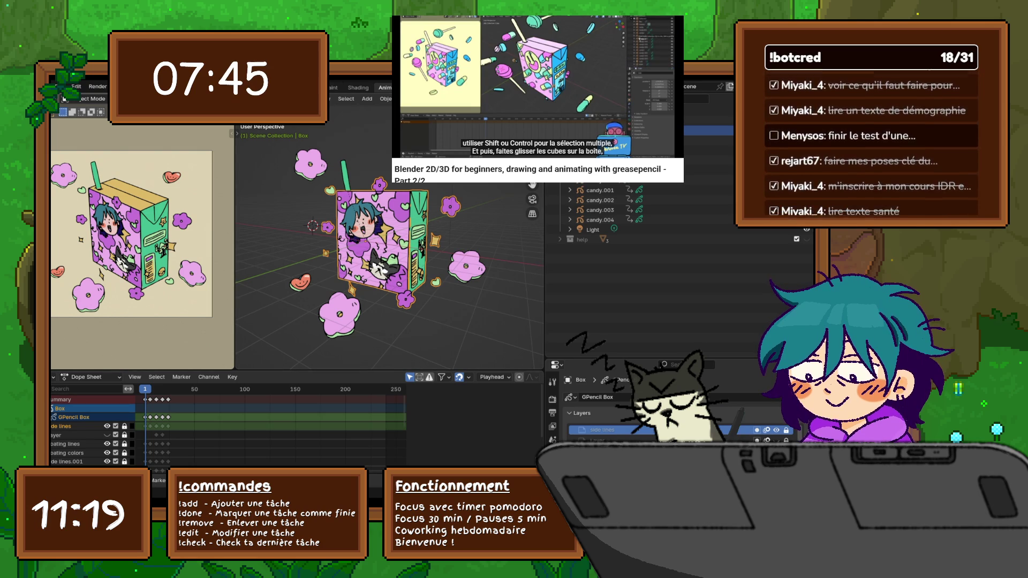
- Bring up the editor-type list for the lower editor area
{"action": "left_click", "coordinate": [63, 376]}
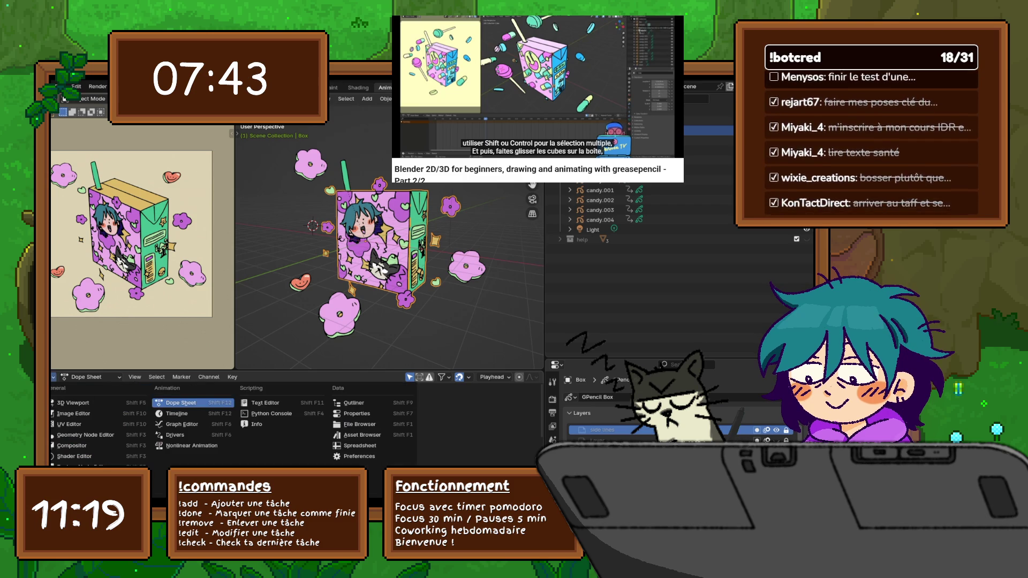
- Switch the lower editor to the Timeline, collapse the box's channels and cancel a stray rotation
{"action": "left_click", "coordinate": [177, 413]}
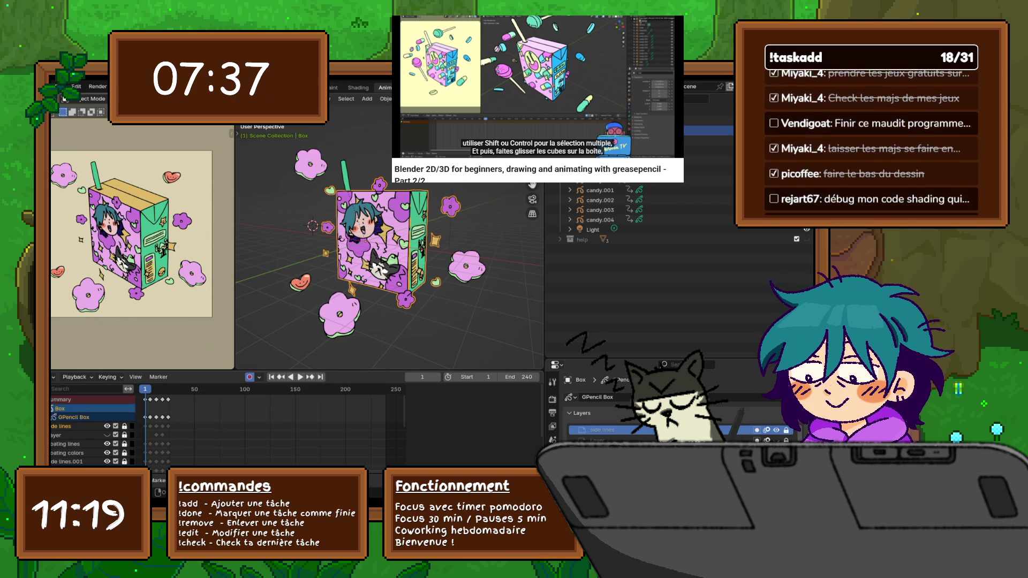
{"action": "key", "text": "ctrl+KP_Subtract"}
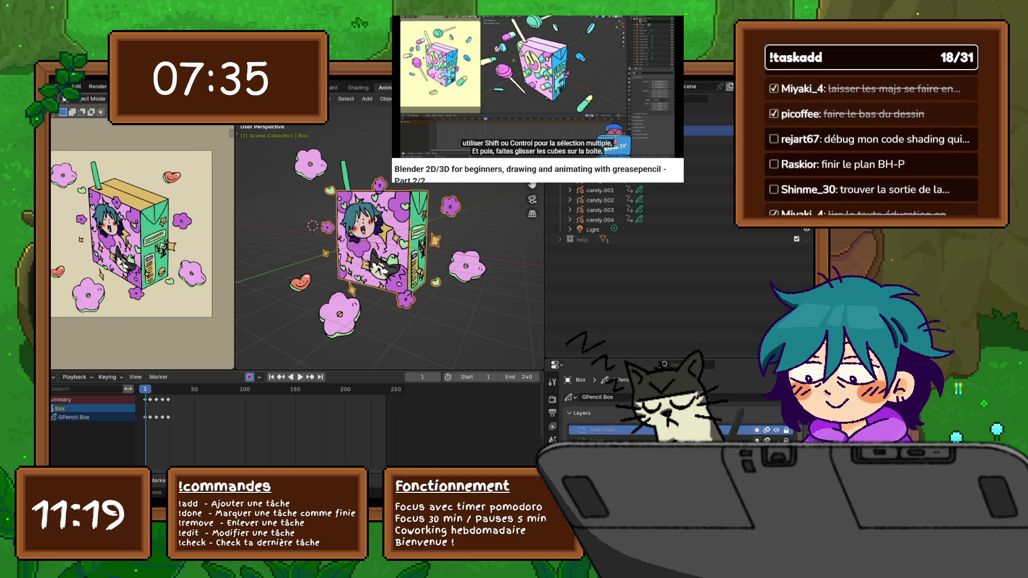
{"action": "key", "text": "space"}
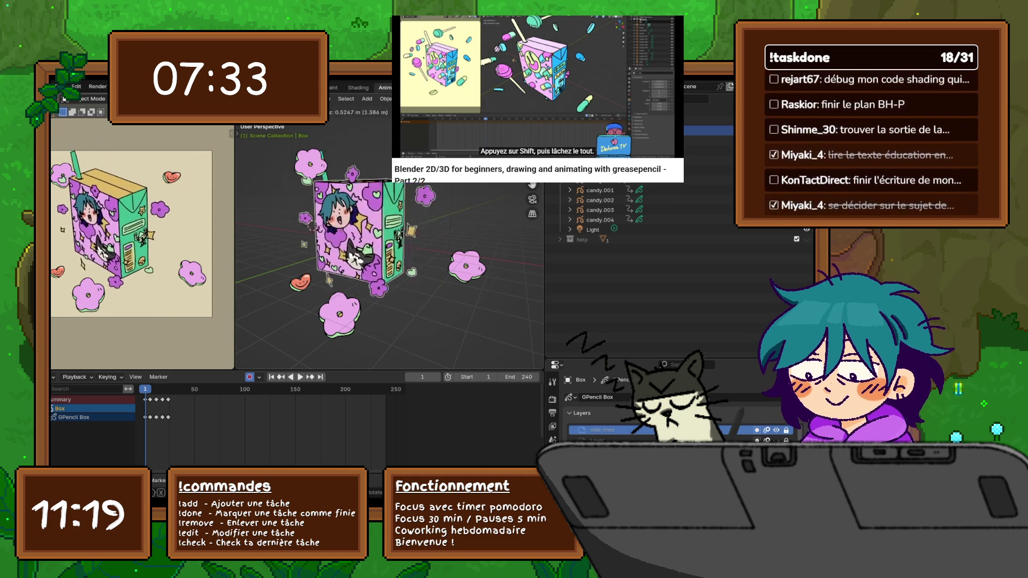
{"action": "key", "text": "Escape"}
{"action": "left_click", "coordinate": [64, 99]}
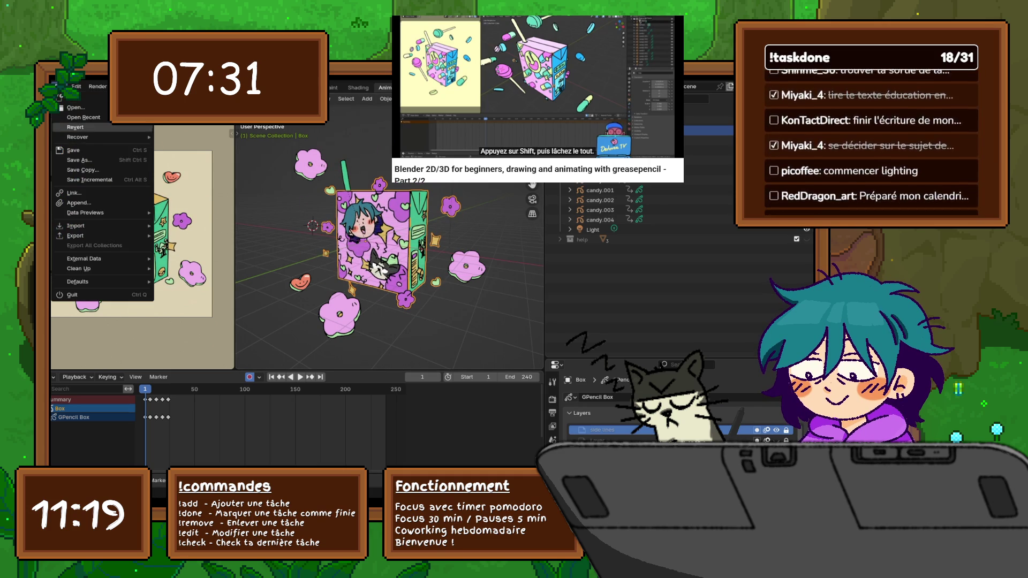
{"action": "left_click", "coordinate": [64, 99]}
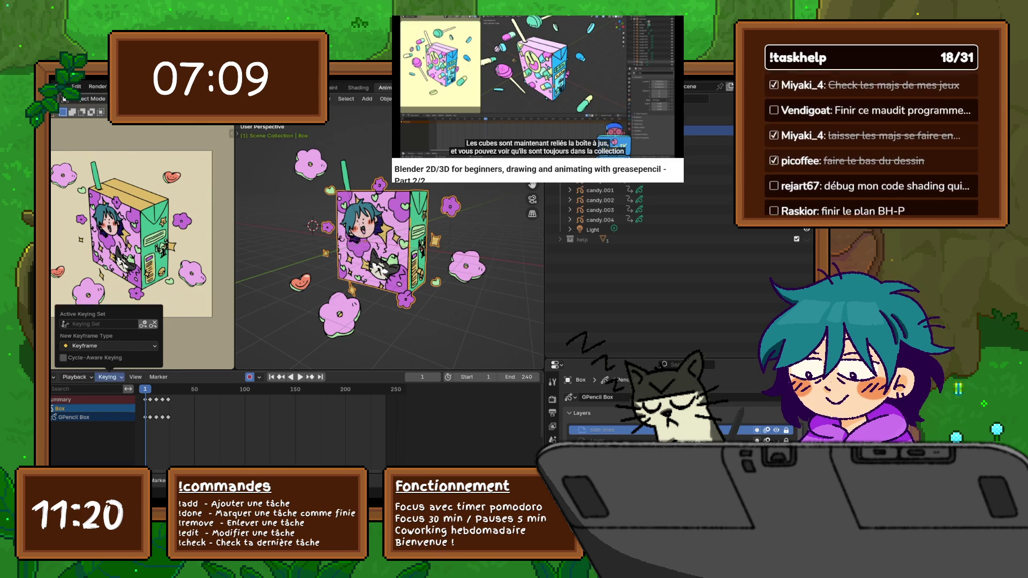
{"action": "left_click", "coordinate": [74, 377]}
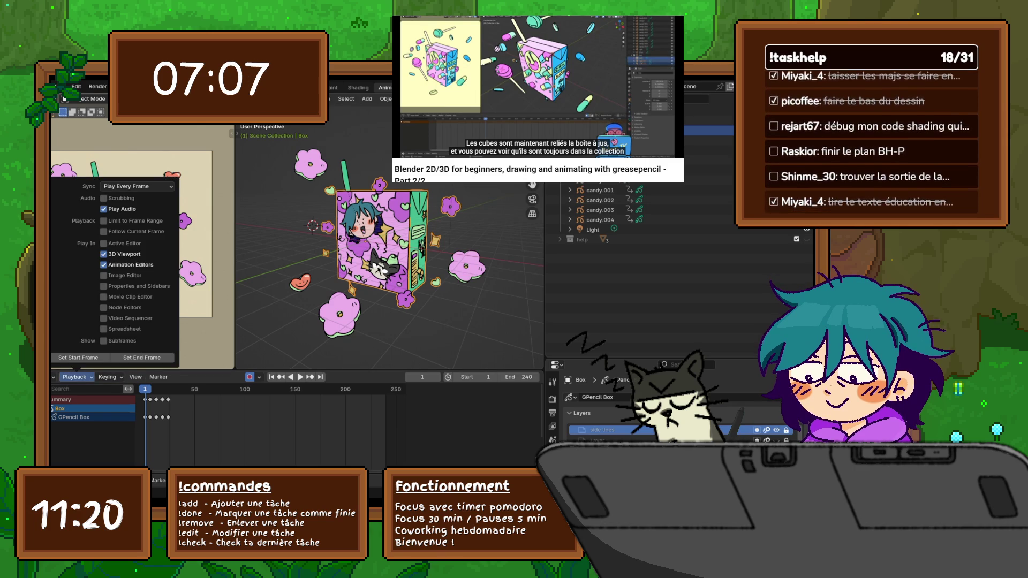
- Review the Timeline's Playback settings, keeping frame sync on Play Every Frame
{"action": "left_click", "coordinate": [55, 377]}
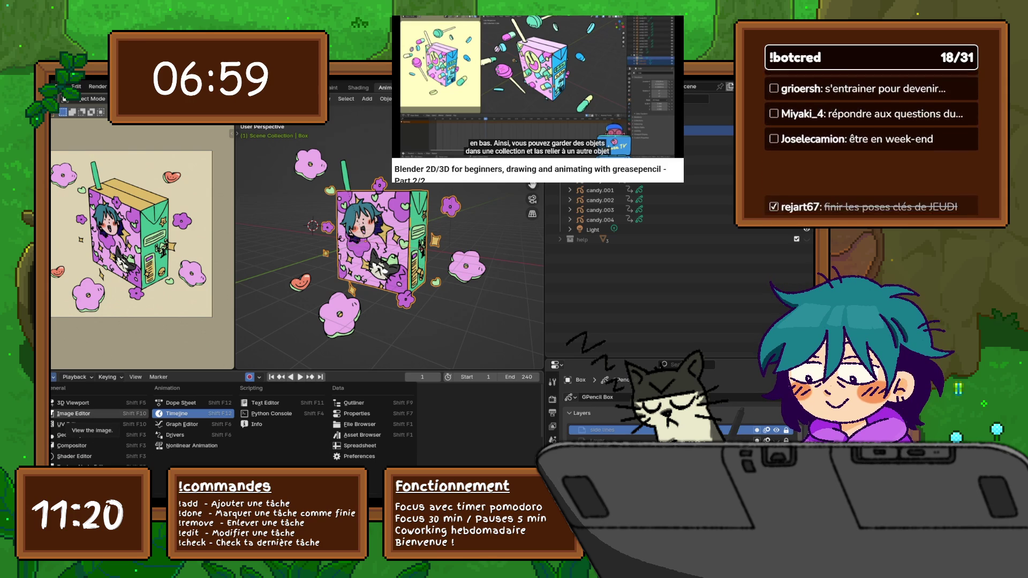
{"action": "left_click", "coordinate": [74, 377]}
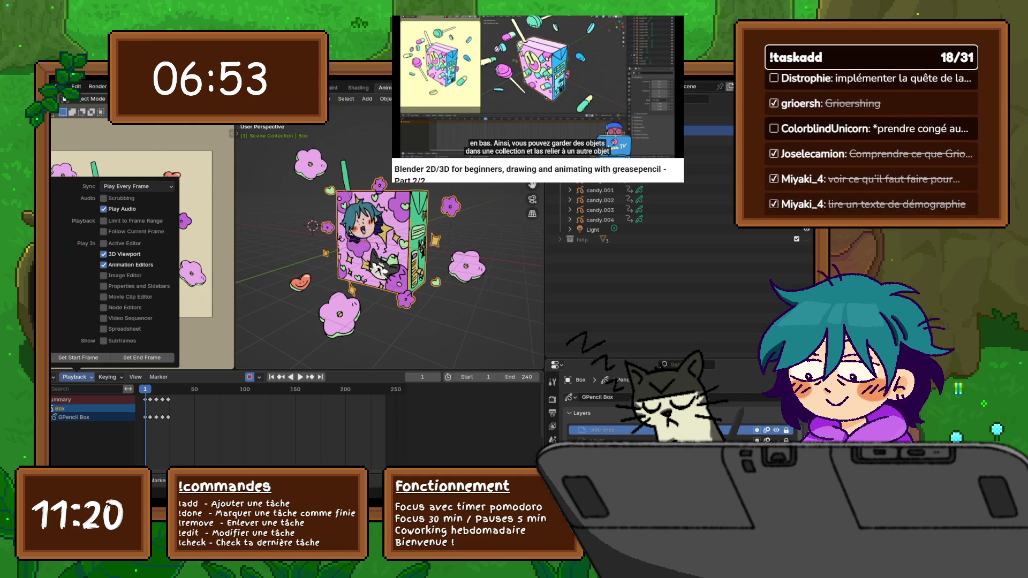
{"action": "left_click", "coordinate": [137, 187]}
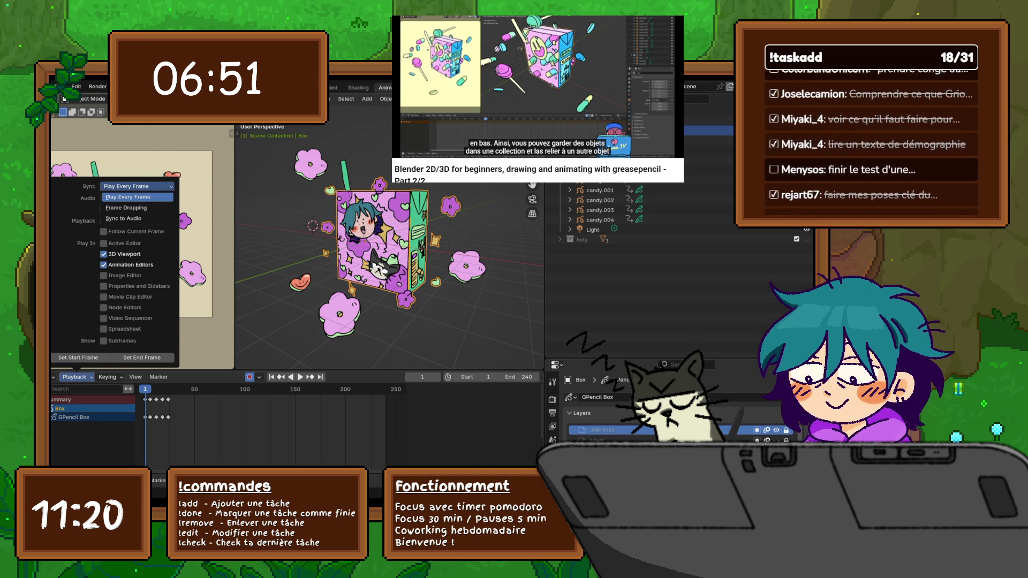
{"action": "left_click", "coordinate": [128, 197]}
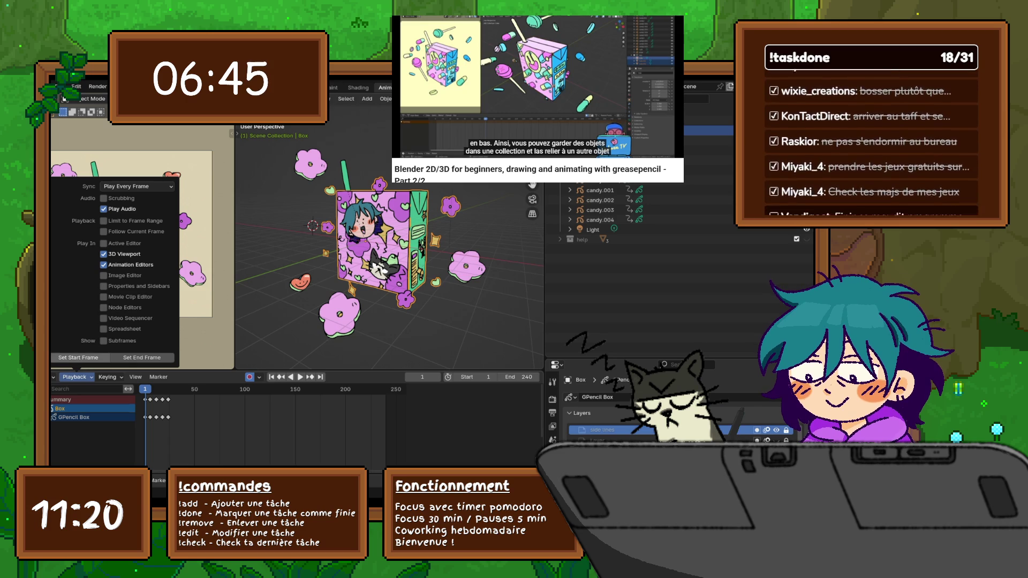
- Glance through the Keying and View menus, then play the animation from frame 1
{"action": "left_click", "coordinate": [110, 377]}
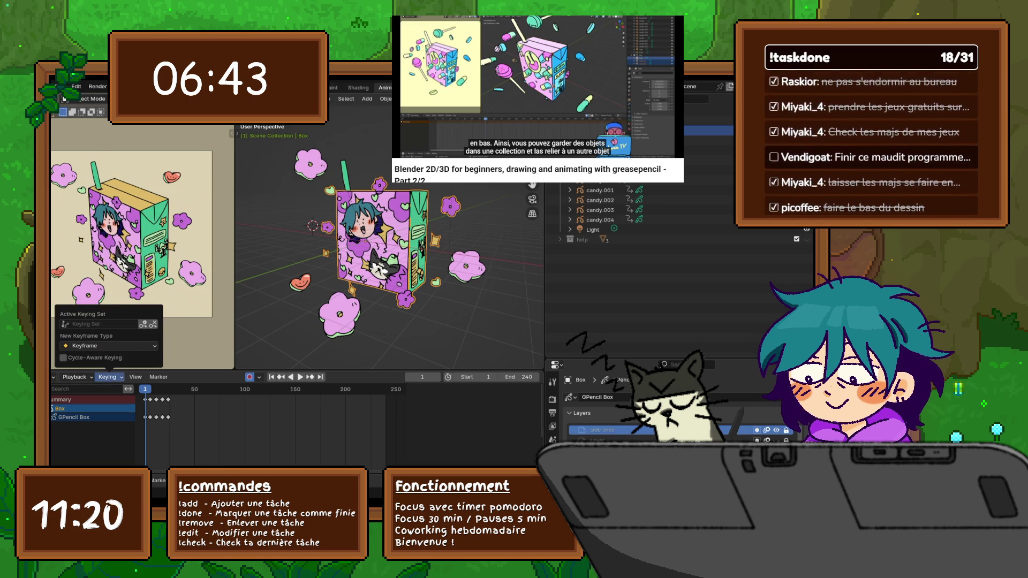
{"action": "left_click", "coordinate": [135, 376]}
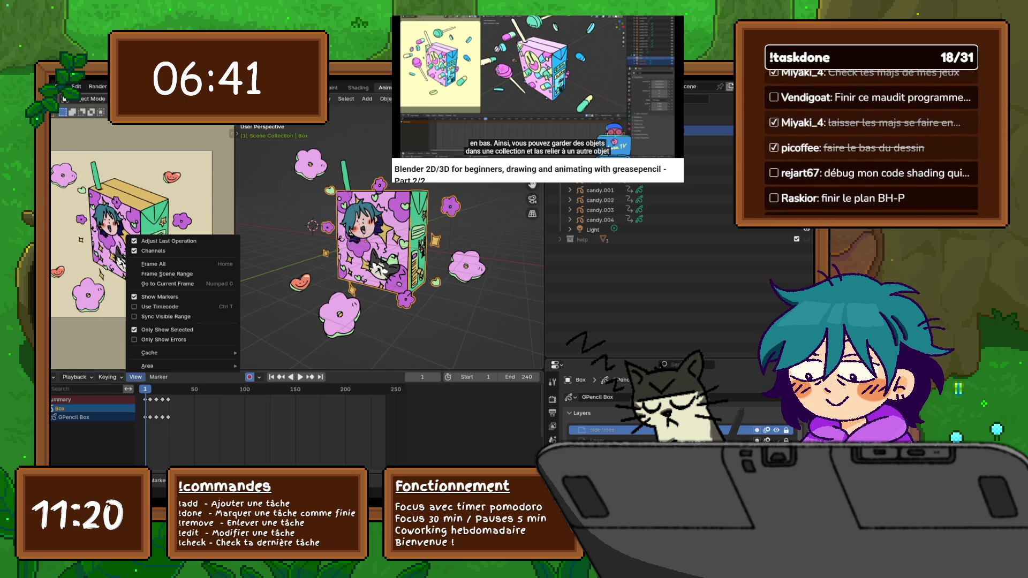
{"action": "left_click", "coordinate": [159, 376]}
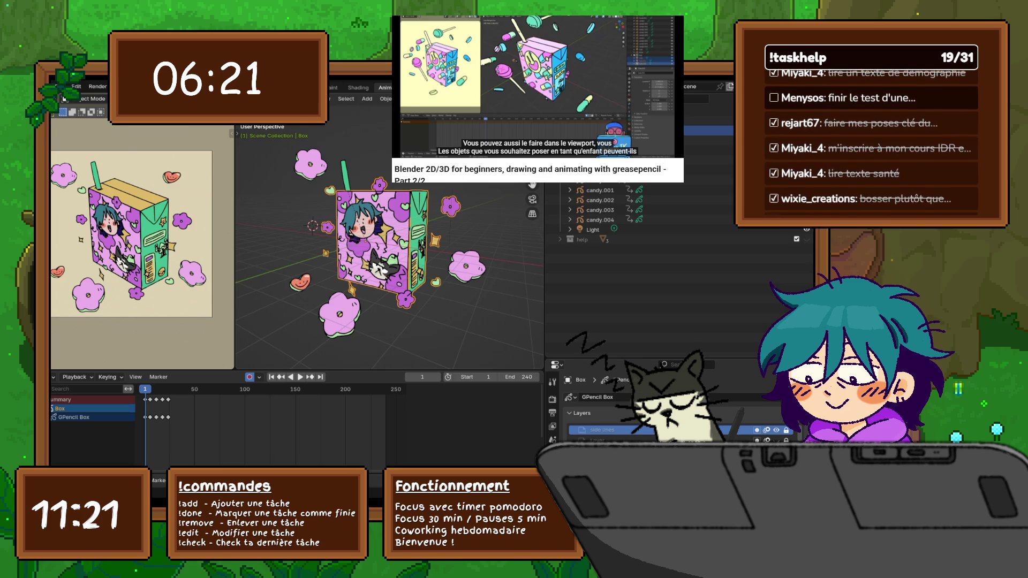
{"action": "key", "text": "space"}
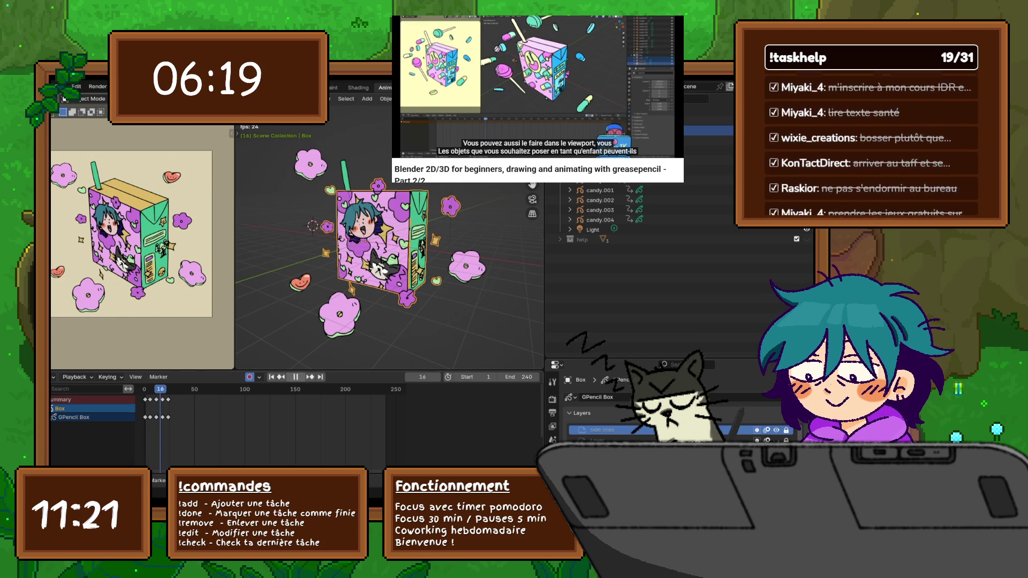